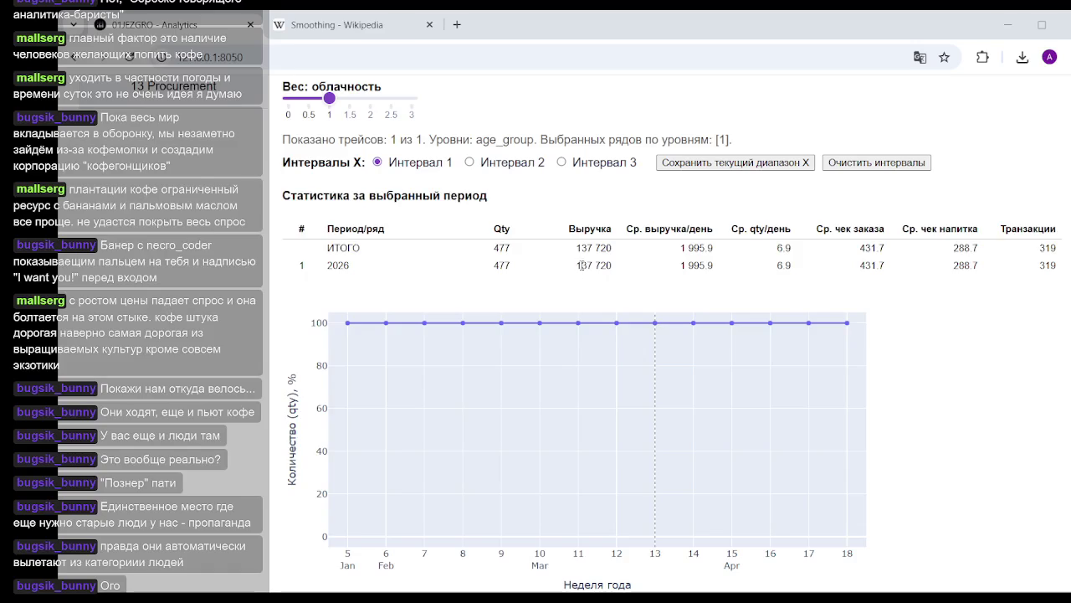
Review the dashboard table, briefly highlighting the 288.7 average drink check value.
{"action": "scroll", "coordinate": [599, 283], "scroll_direction": "up", "scroll_amount": 3}
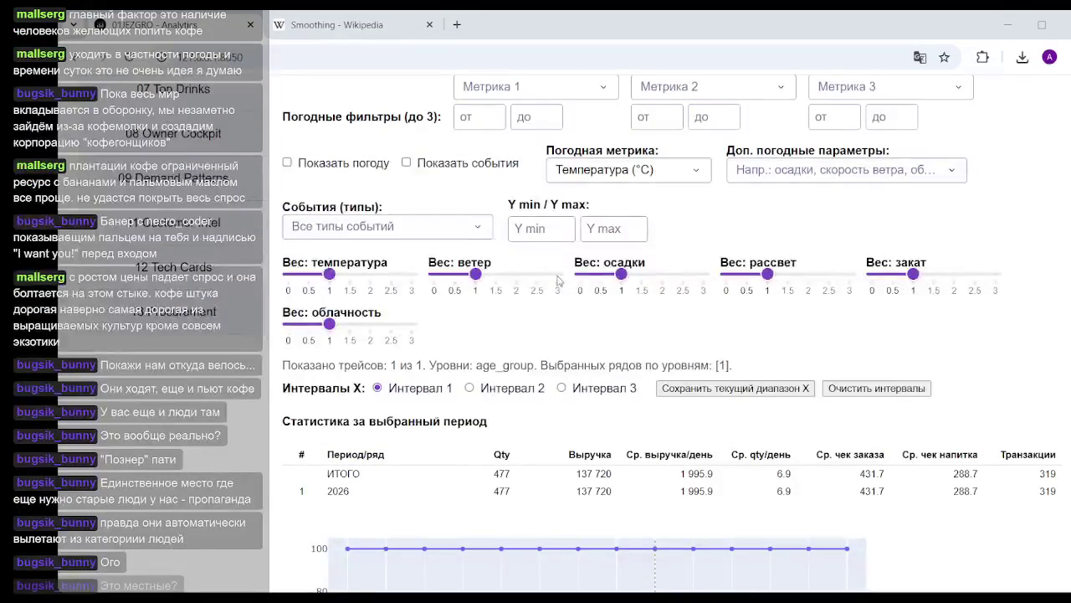
{"action": "scroll", "coordinate": [743, 281], "scroll_direction": "down", "scroll_amount": 4}
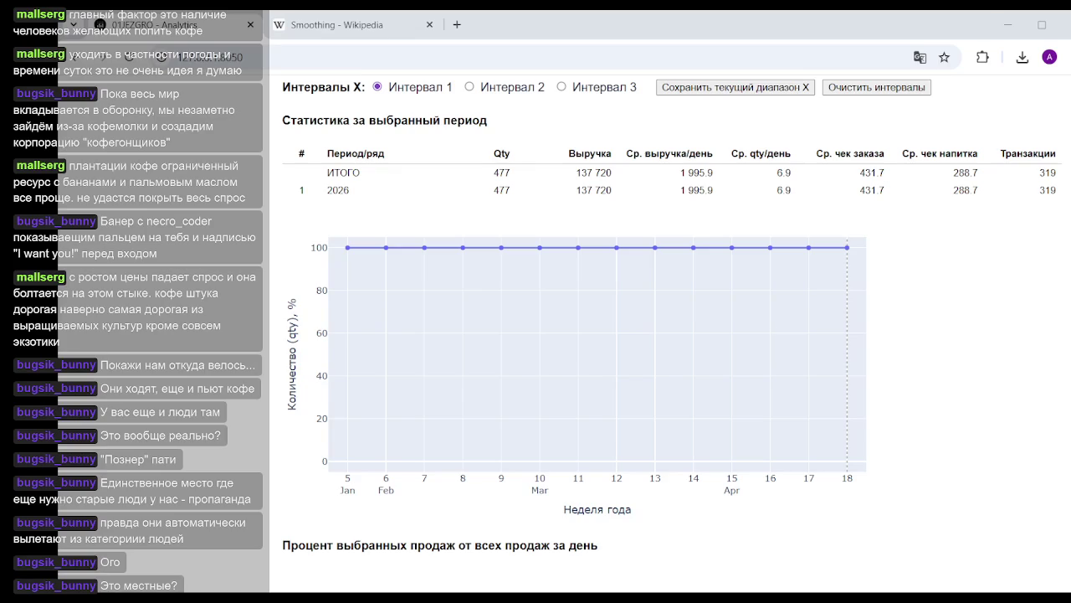
{"action": "scroll", "coordinate": [669, 335], "scroll_direction": "up", "scroll_amount": 1}
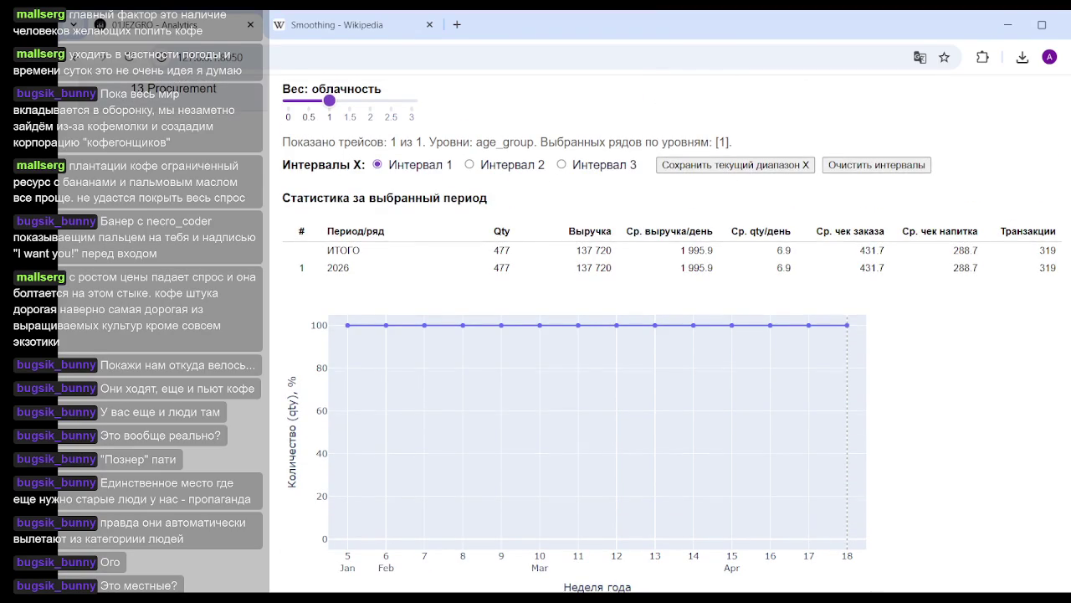
{"action": "scroll", "coordinate": [670, 335], "scroll_direction": "up", "scroll_amount": 3}
{"action": "scroll", "coordinate": [670, 335], "scroll_direction": "up", "scroll_amount": 2}
{"action": "scroll", "coordinate": [670, 335], "scroll_direction": "up", "scroll_amount": 3}
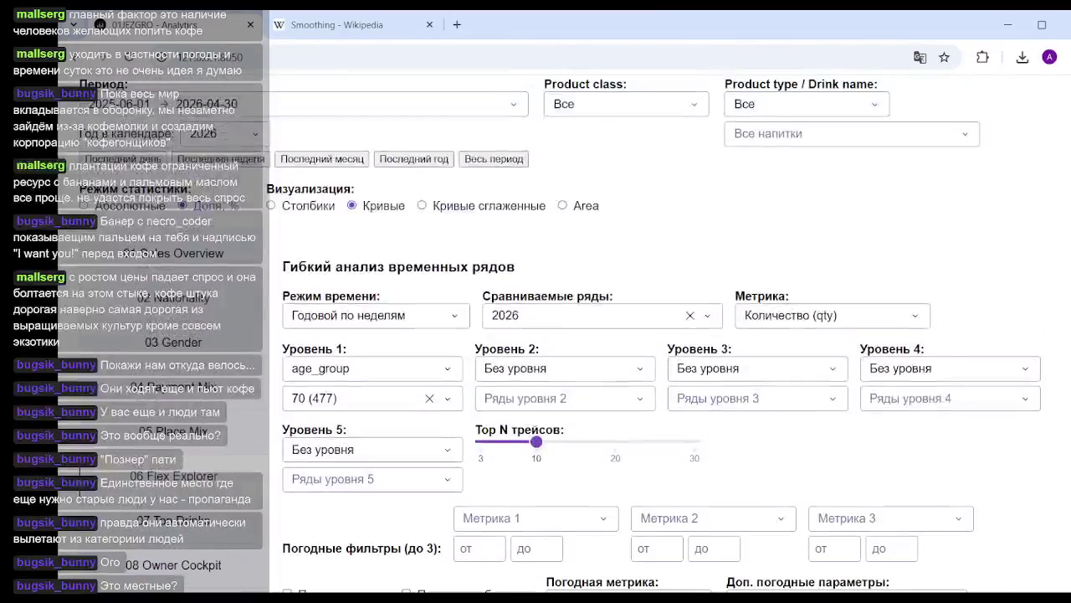
{"action": "scroll", "coordinate": [669, 335], "scroll_direction": "down", "scroll_amount": 4}
{"action": "scroll", "coordinate": [670, 335], "scroll_direction": "down", "scroll_amount": 6}
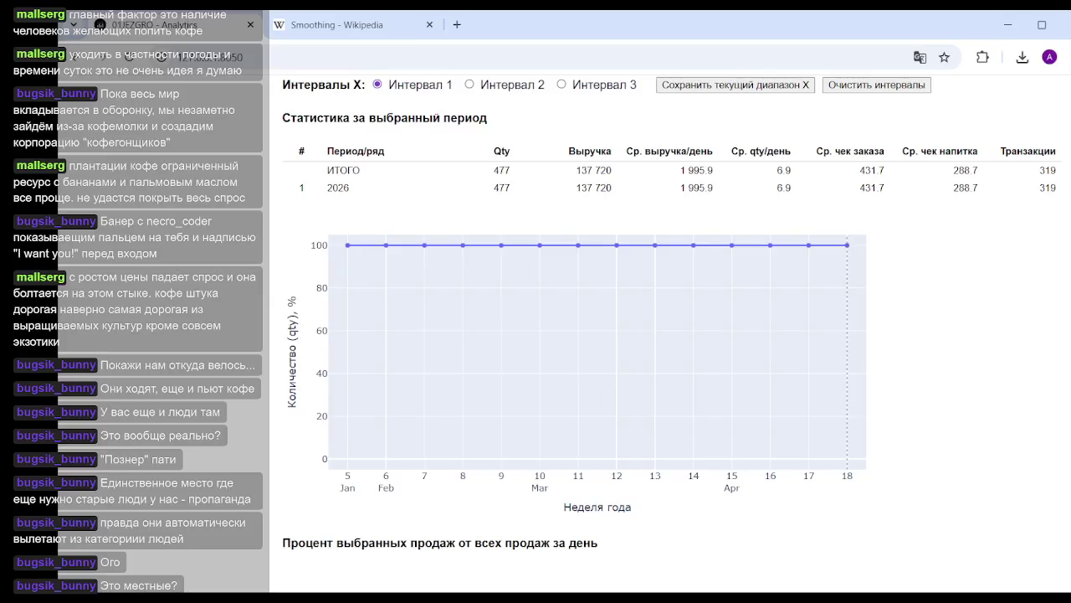
{"action": "scroll", "coordinate": [669, 318], "scroll_direction": "up", "scroll_amount": 1}
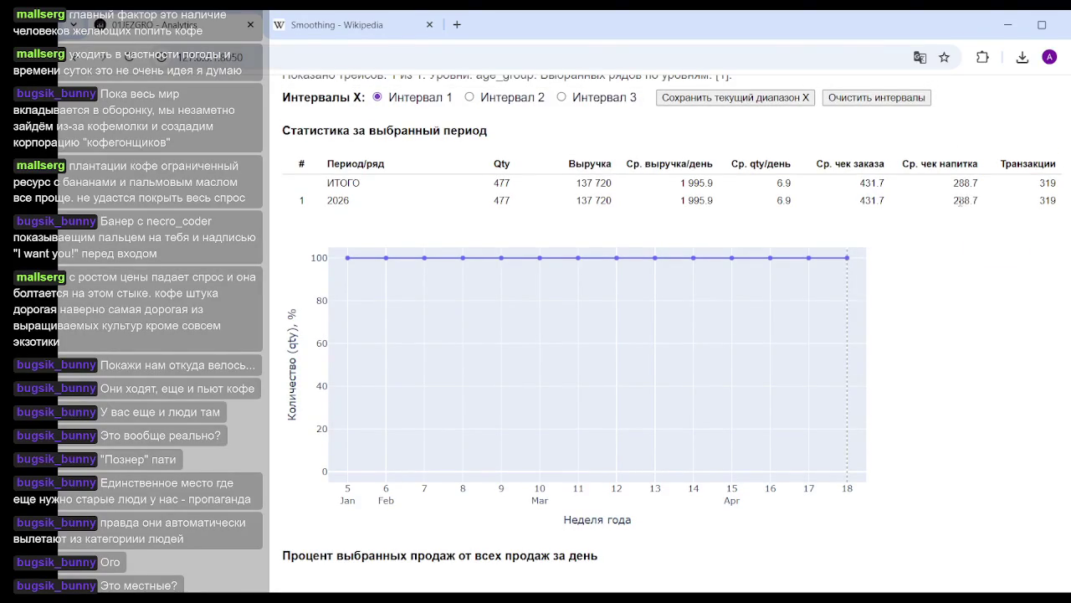
{"action": "left_click_drag", "start_coordinate": [954, 200], "coordinate": [992, 208]}
{"action": "mouse_move", "coordinate": [586, 360]}
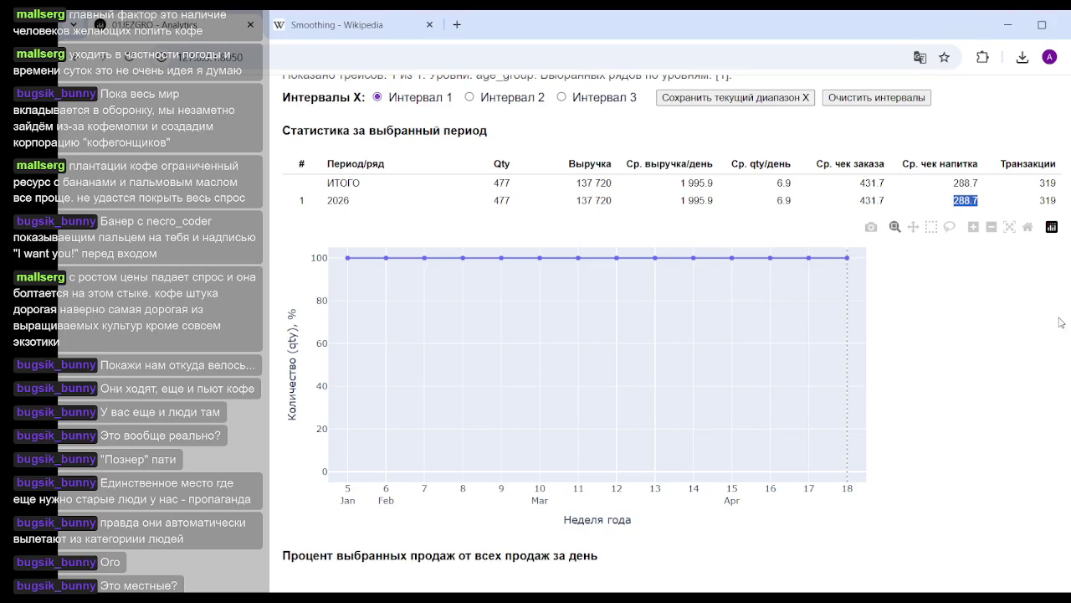
{"action": "left_click", "coordinate": [957, 201]}
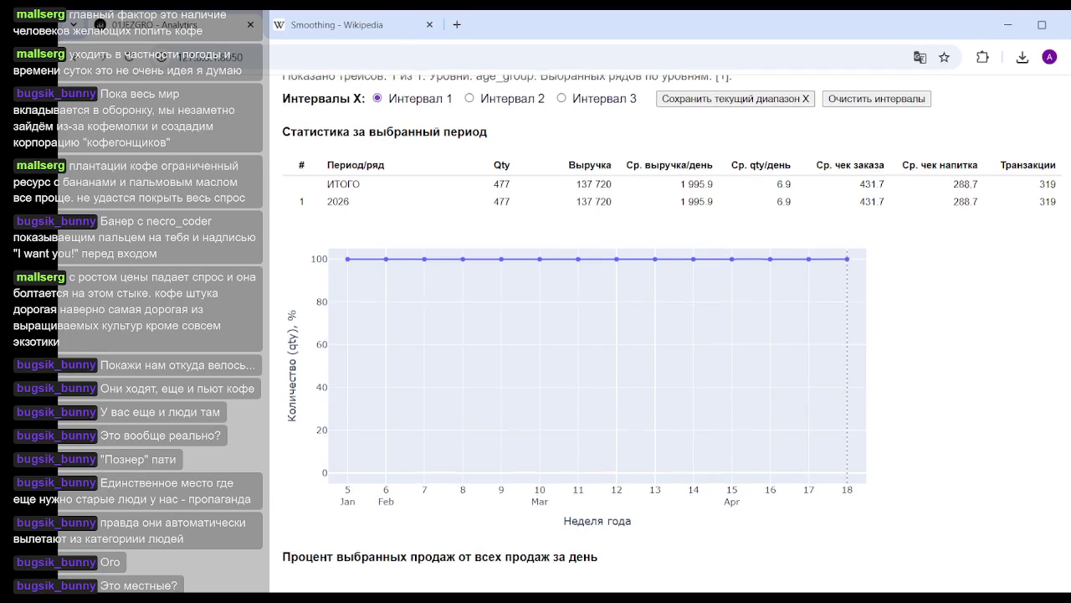
{"action": "scroll", "coordinate": [574, 335], "scroll_direction": "down", "scroll_amount": 3}
{"action": "scroll", "coordinate": [574, 335], "scroll_direction": "down", "scroll_amount": 1}
{"action": "scroll", "coordinate": [574, 335], "scroll_direction": "down", "scroll_amount": 1}
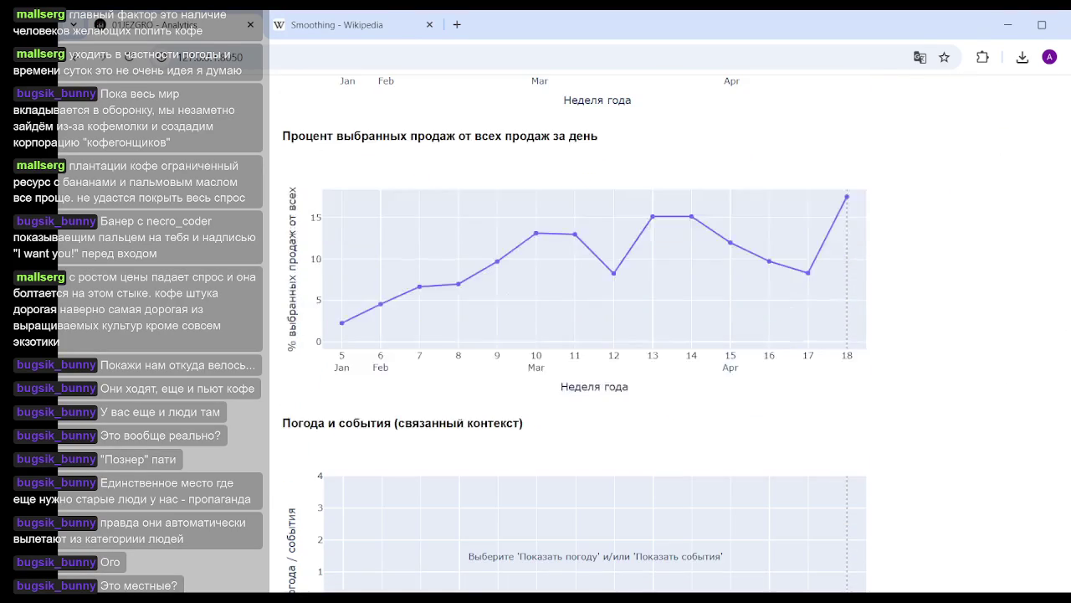
{"action": "scroll", "coordinate": [574, 335], "scroll_direction": "down", "scroll_amount": 1}
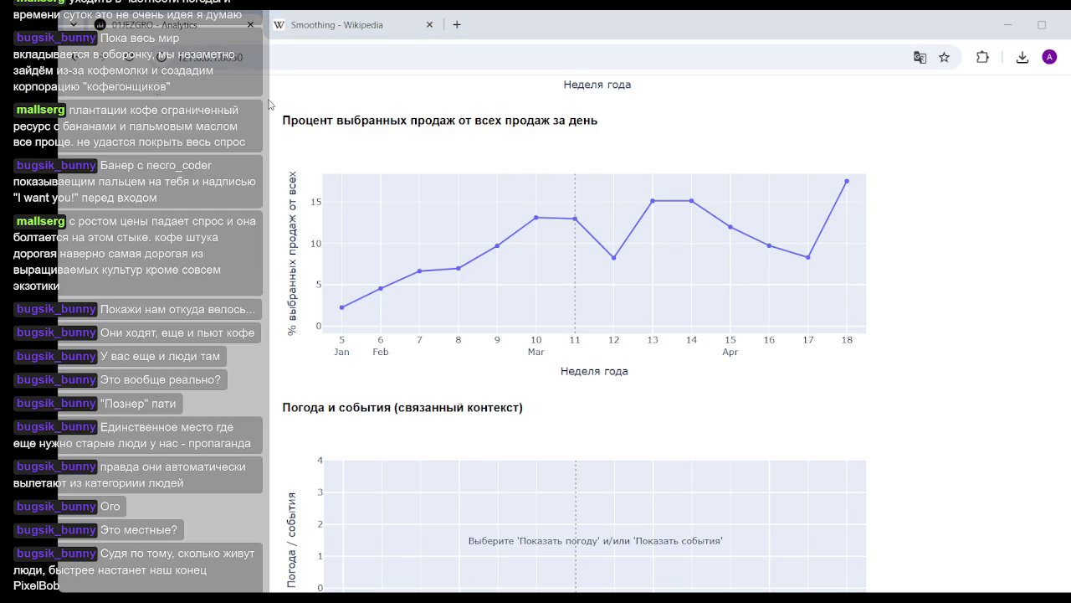
{"action": "mouse_move", "coordinate": [575, 268]}
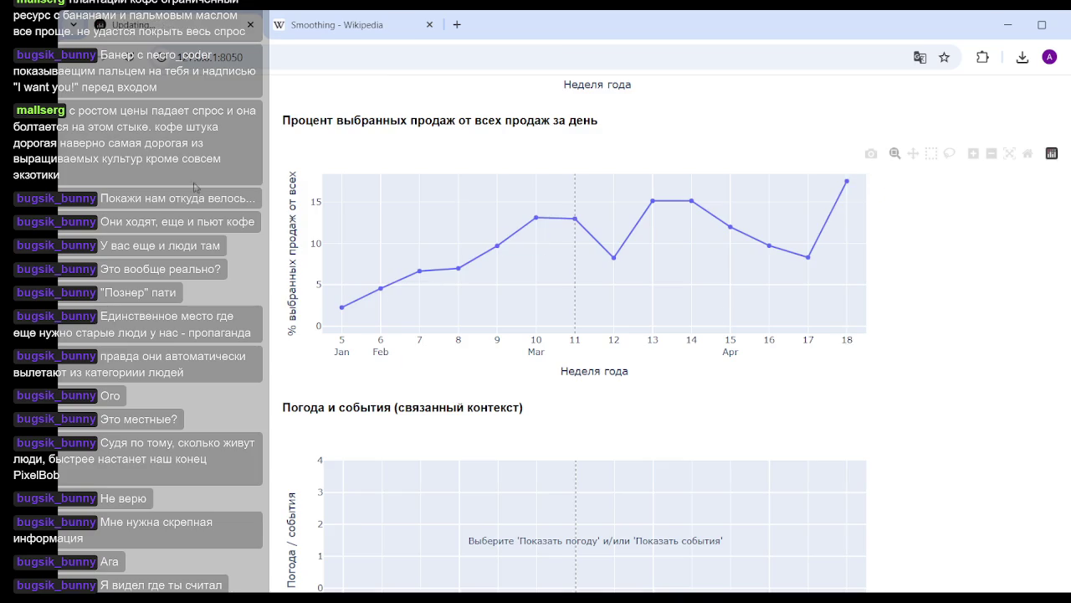
Set the Уровень 1 grouping to tips instead of age_group and check the n, d, u chart.
{"action": "scroll", "coordinate": [586, 335], "scroll_direction": "up", "scroll_amount": 5}
{"action": "scroll", "coordinate": [410, 280], "scroll_direction": "up", "scroll_amount": 5}
{"action": "scroll", "coordinate": [410, 281], "scroll_direction": "up", "scroll_amount": 1}
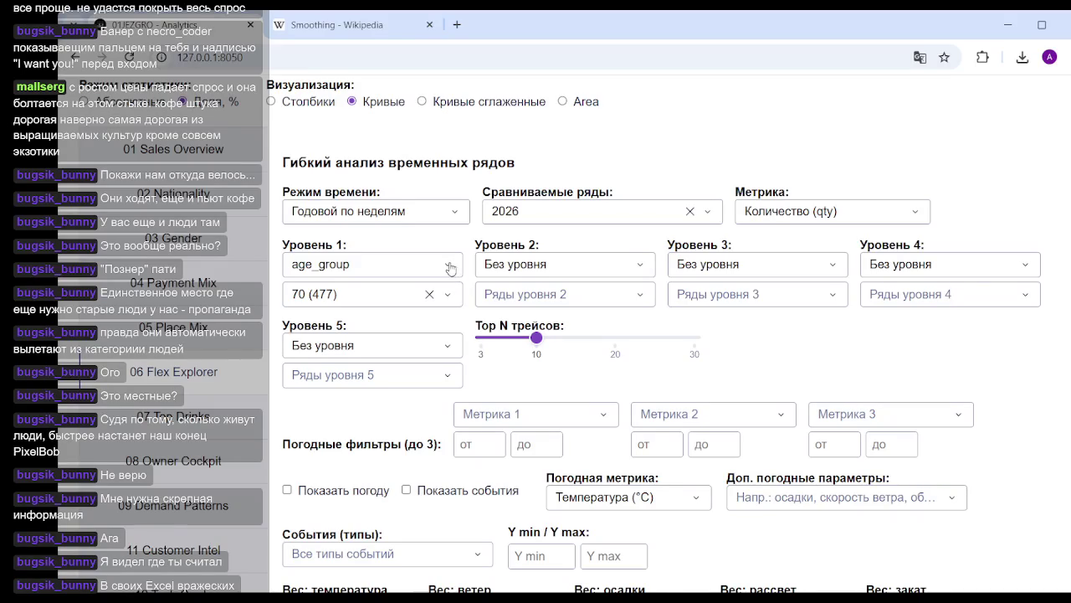
{"action": "left_click", "coordinate": [448, 265]}
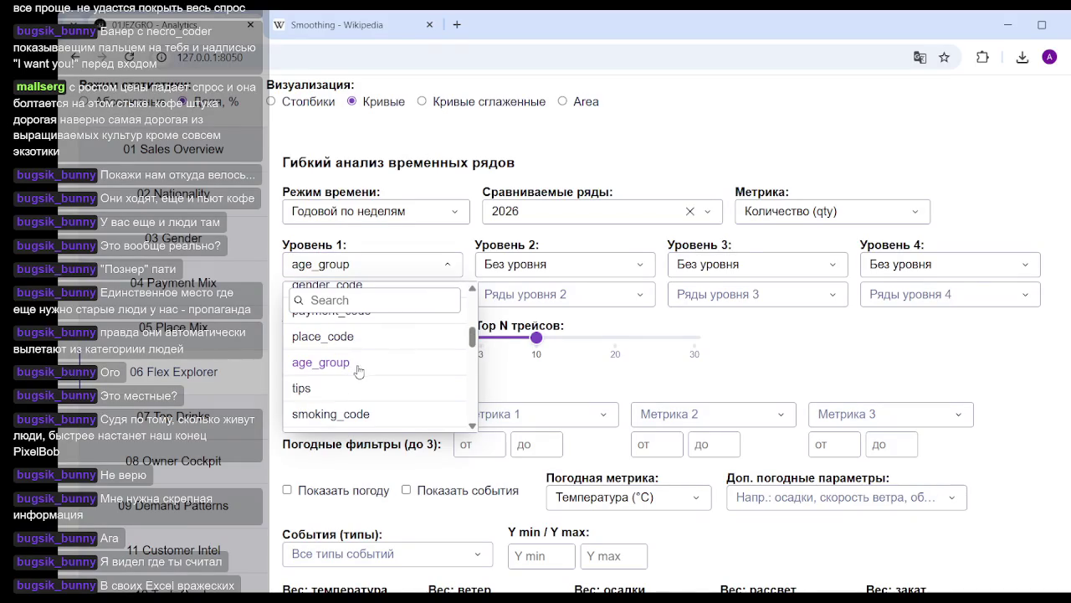
{"action": "left_click", "coordinate": [329, 392]}
{"action": "scroll", "coordinate": [677, 327], "scroll_direction": "down", "scroll_amount": 4}
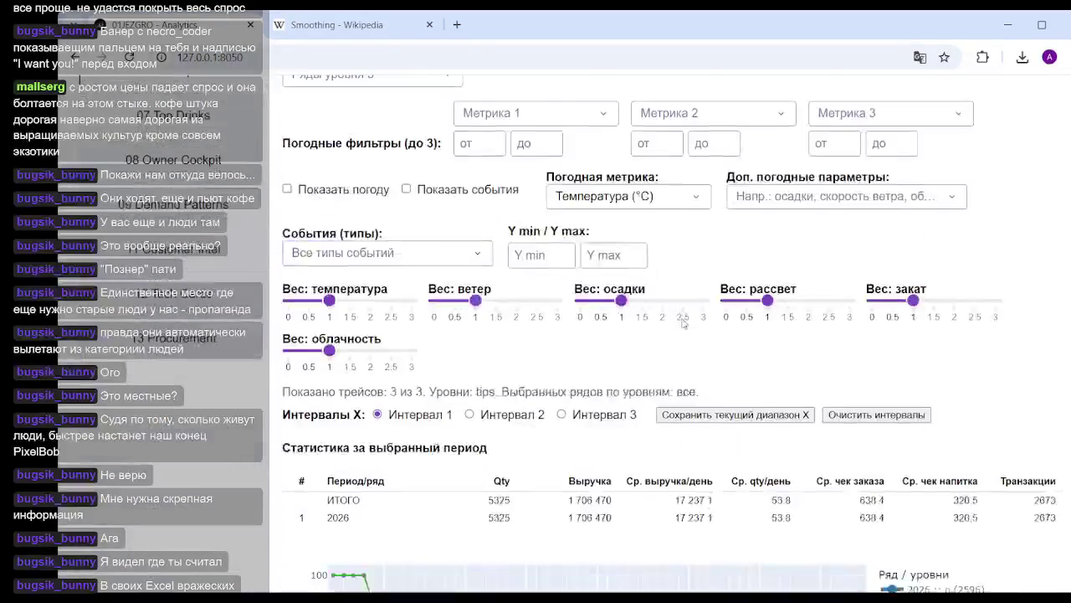
{"action": "scroll", "coordinate": [696, 313], "scroll_direction": "down", "scroll_amount": 6}
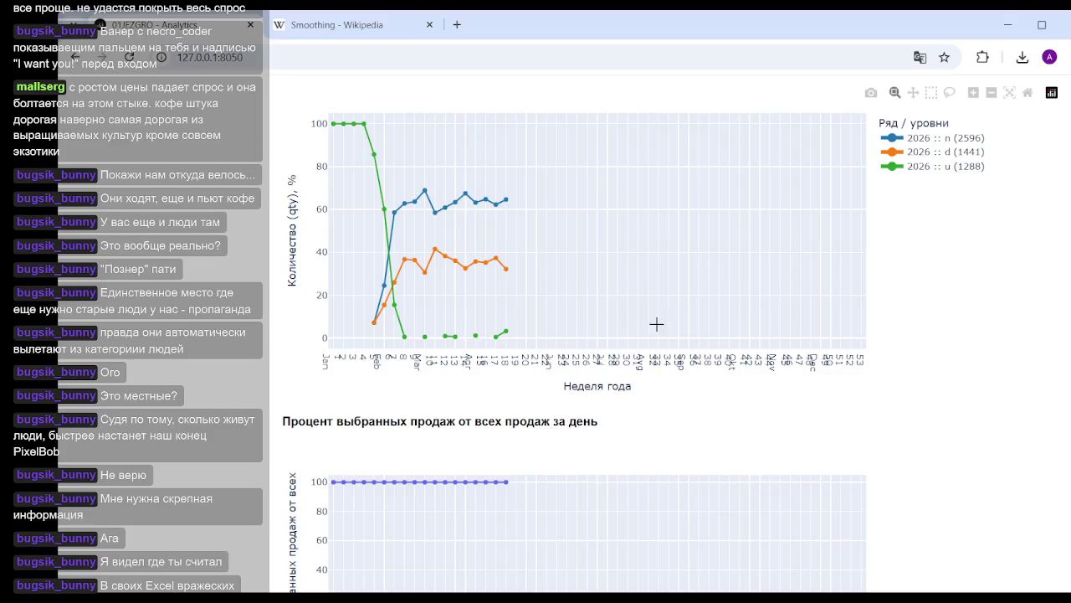
{"action": "mouse_move", "coordinate": [638, 221]}
{"action": "scroll", "coordinate": [442, 329], "scroll_direction": "up", "scroll_amount": 10}
{"action": "scroll", "coordinate": [346, 358], "scroll_direction": "up", "scroll_amount": 3}
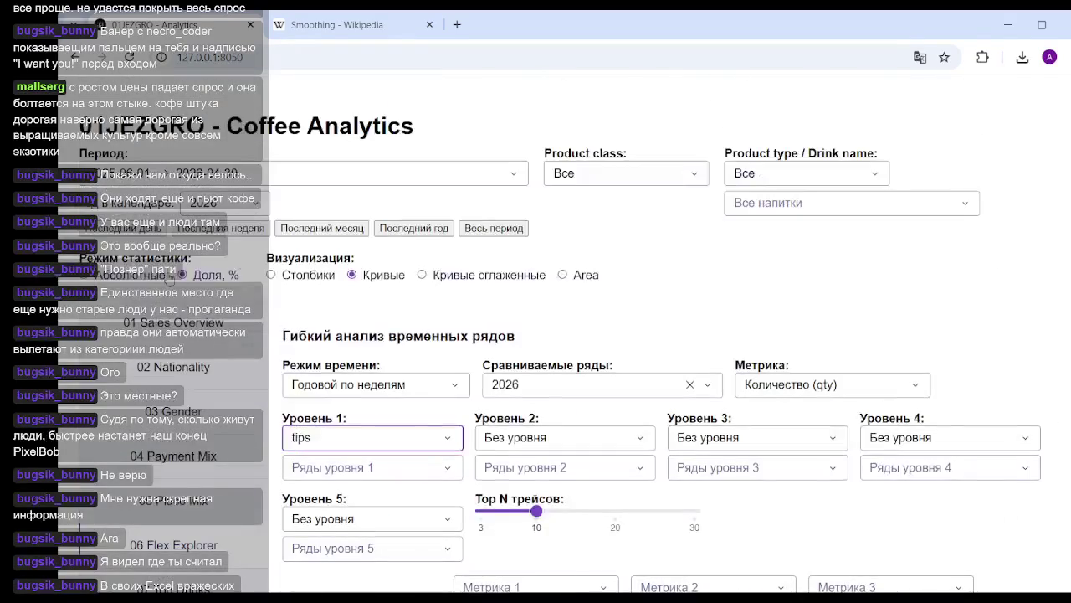
{"action": "scroll", "coordinate": [668, 426], "scroll_direction": "down", "scroll_amount": 5}
{"action": "scroll", "coordinate": [620, 352], "scroll_direction": "down", "scroll_amount": 7}
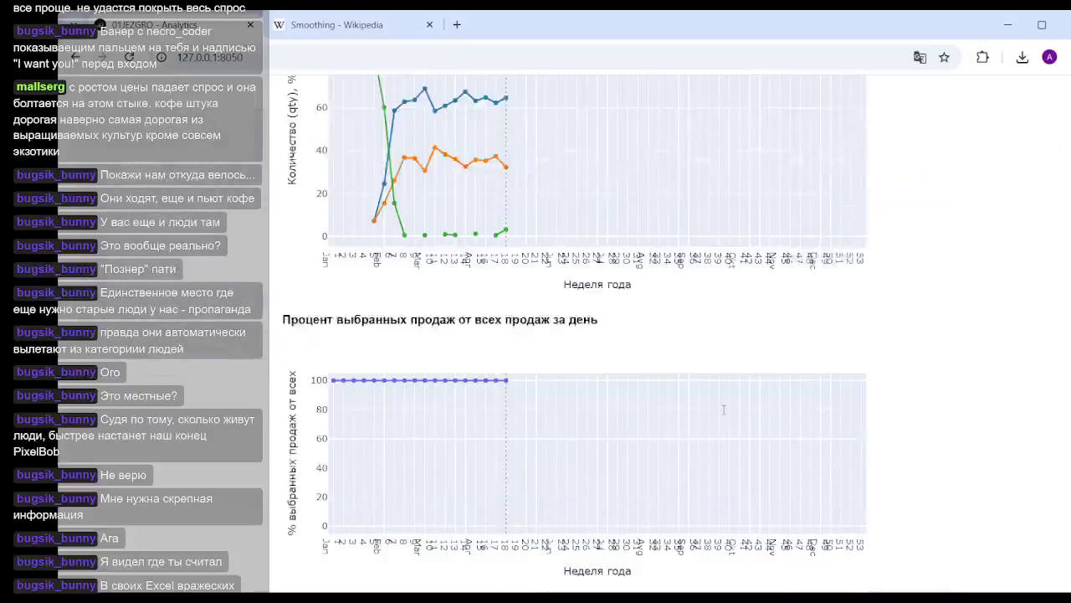
{"action": "scroll", "coordinate": [615, 348], "scroll_direction": "up", "scroll_amount": 3}
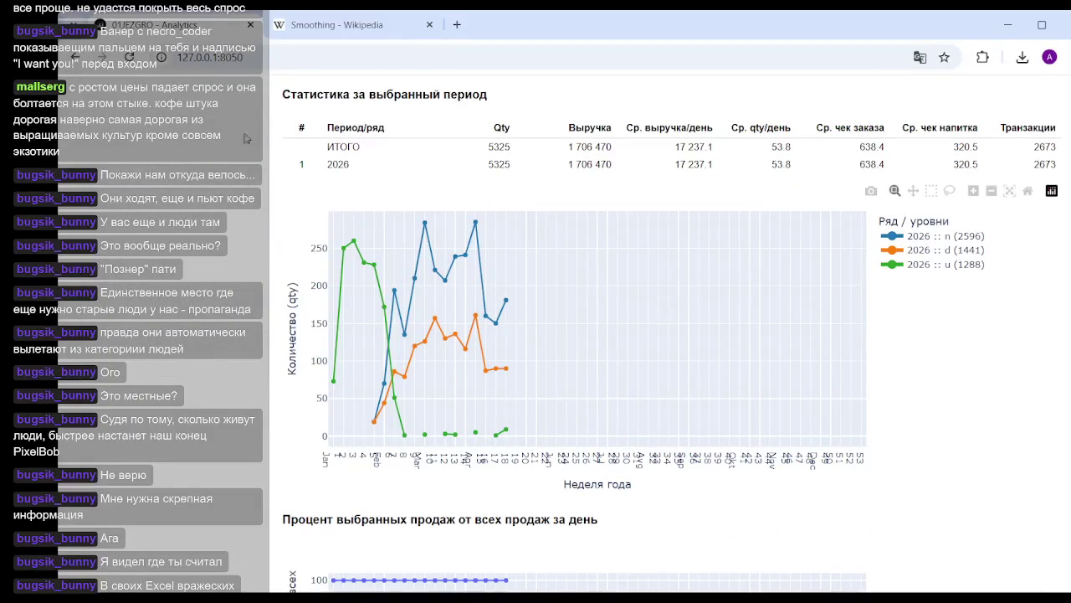
Switch the statistics mode to Доля, % so tips levels show weekly percentage shares.
{"action": "left_click", "coordinate": [778, 32]}
{"action": "scroll", "coordinate": [498, 429], "scroll_direction": "up", "scroll_amount": 2}
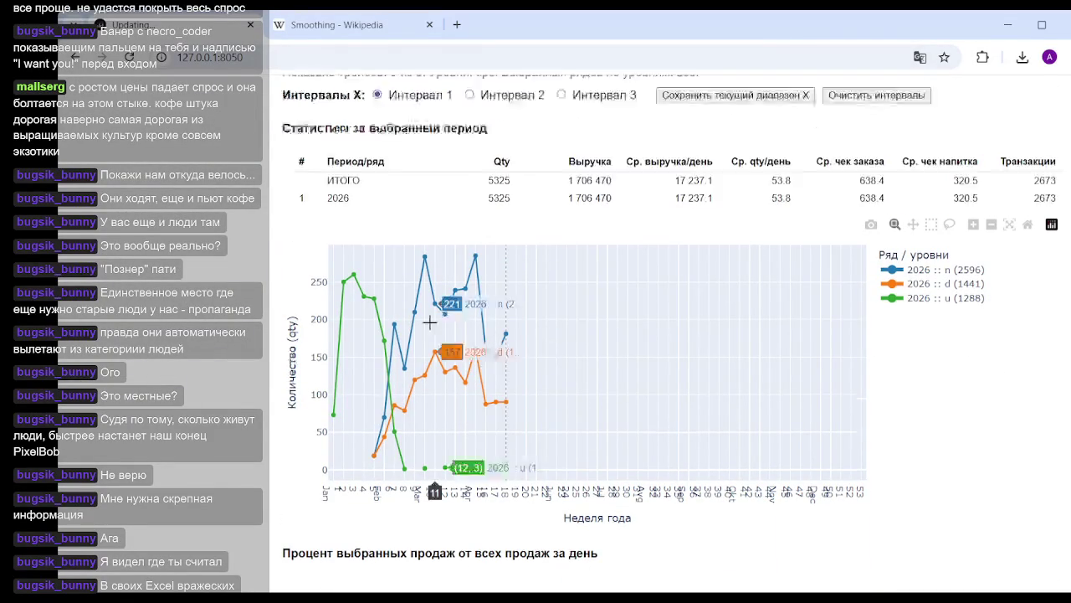
{"action": "scroll", "coordinate": [497, 429], "scroll_direction": "up", "scroll_amount": 4}
{"action": "scroll", "coordinate": [497, 430], "scroll_direction": "up", "scroll_amount": 4}
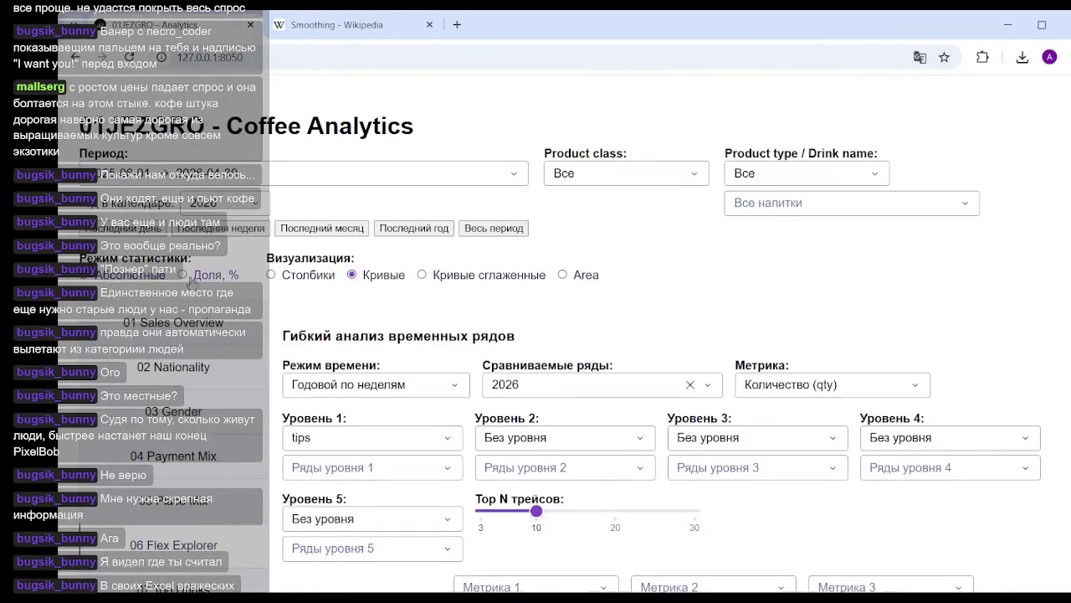
{"action": "scroll", "coordinate": [864, 333], "scroll_direction": "down", "scroll_amount": 5}
{"action": "scroll", "coordinate": [863, 333], "scroll_direction": "down", "scroll_amount": 5}
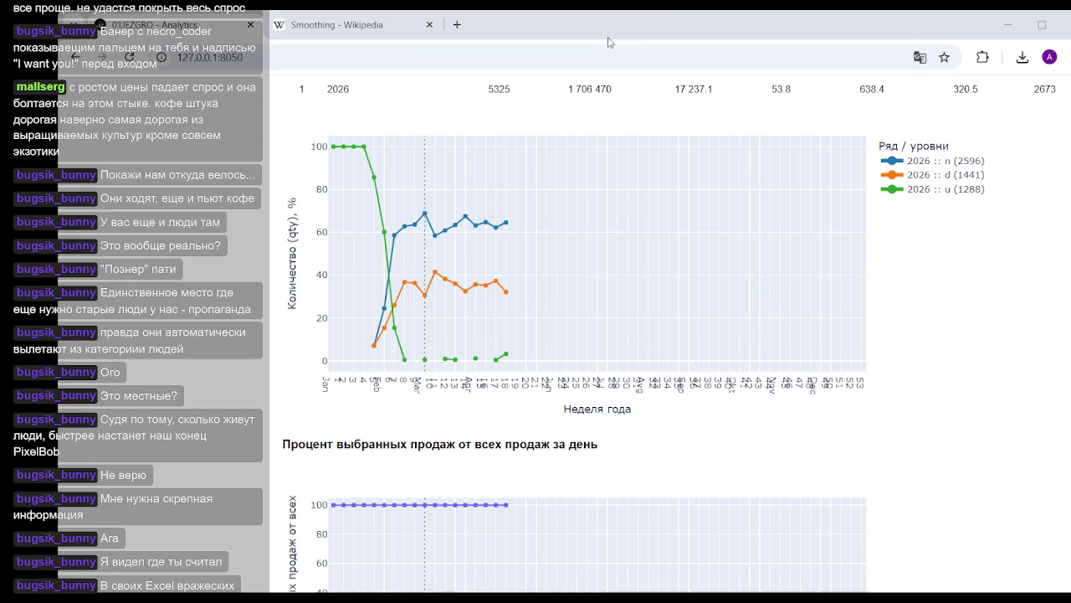
{"action": "mouse_move", "coordinate": [400, 312]}
{"action": "scroll", "coordinate": [393, 311], "scroll_direction": "up", "scroll_amount": 3}
{"action": "scroll", "coordinate": [386, 224], "scroll_direction": "up", "scroll_amount": 4}
{"action": "scroll", "coordinate": [354, 222], "scroll_direction": "up", "scroll_amount": 1}
{"action": "left_click", "coordinate": [400, 249]}
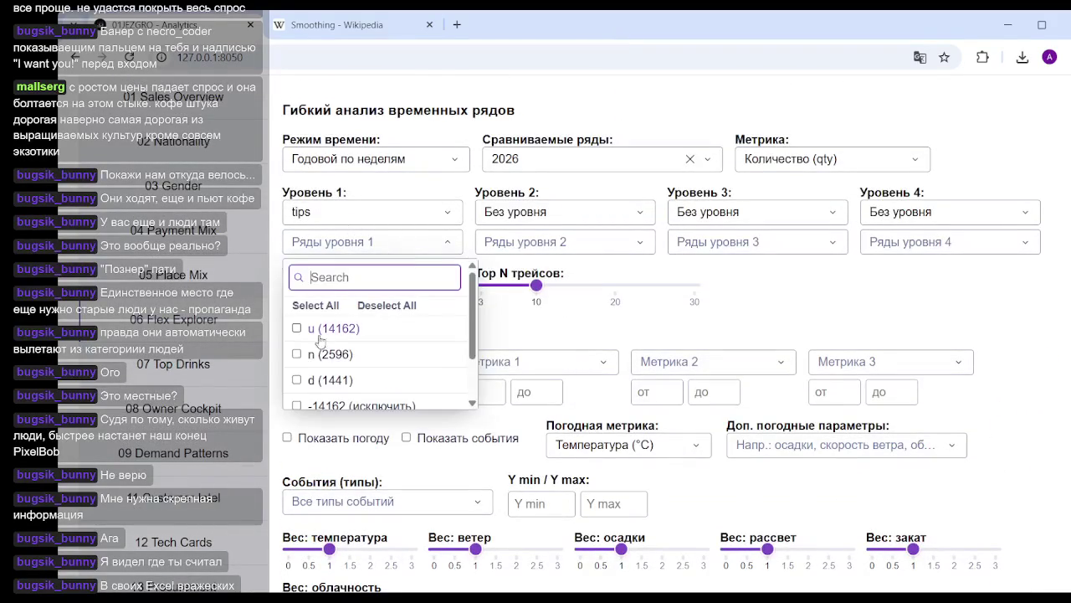
Filter Ряды уровня 1 to only n (2596) and d (1441), excluding u.
{"action": "left_click", "coordinate": [320, 354]}
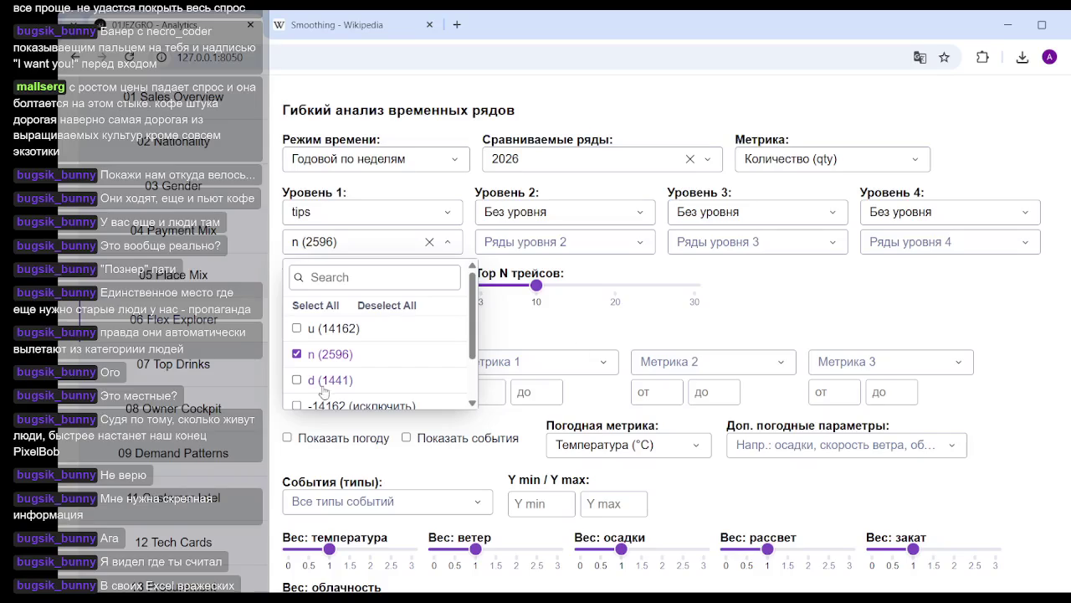
{"action": "left_click", "coordinate": [296, 380]}
{"action": "left_click", "coordinate": [853, 317]}
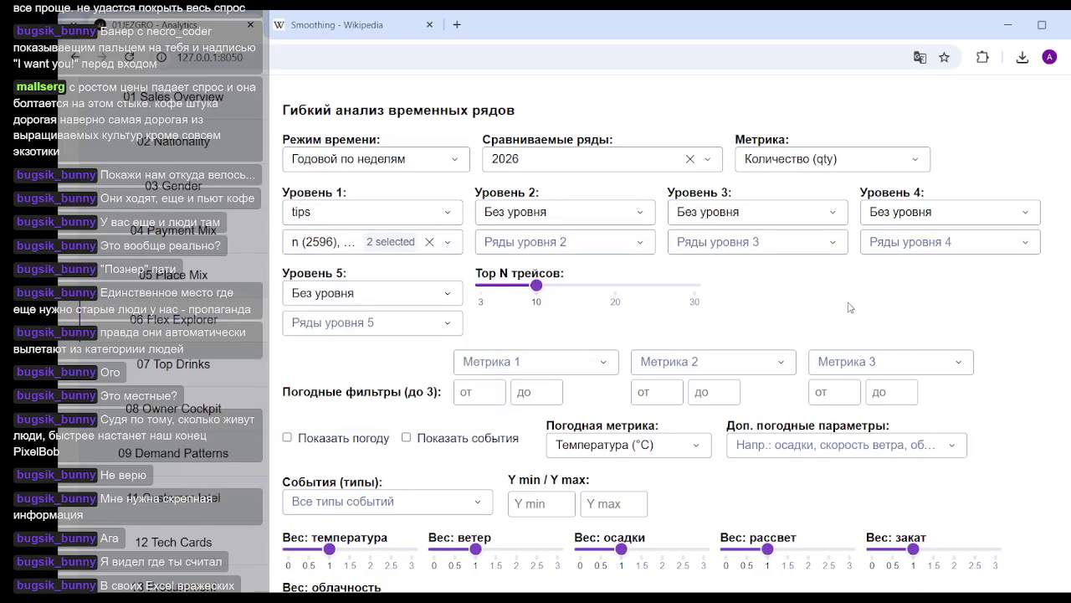
{"action": "scroll", "coordinate": [854, 314], "scroll_direction": "down", "scroll_amount": 7}
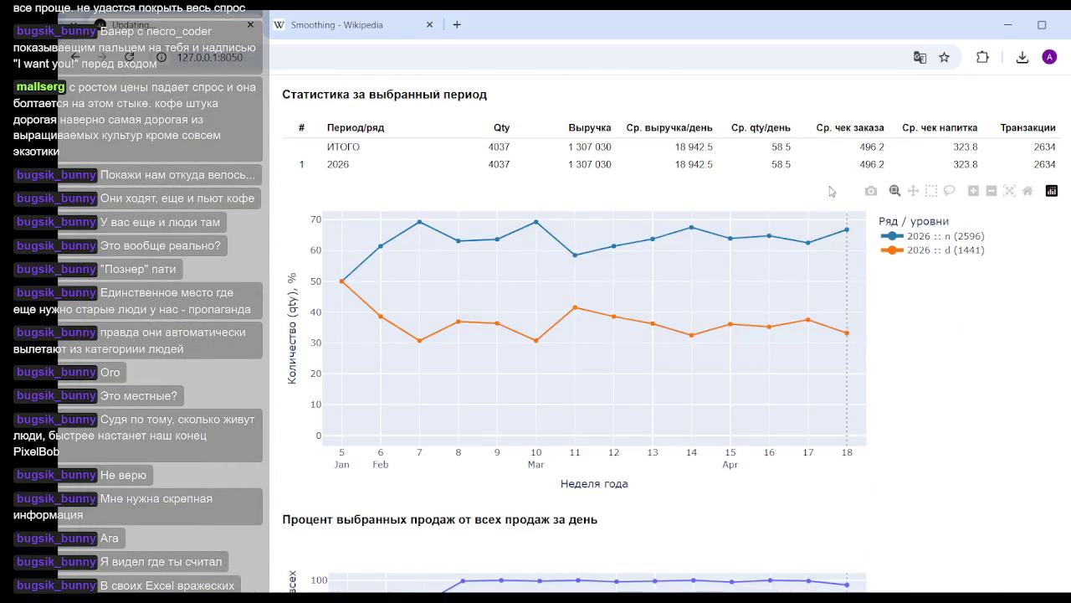
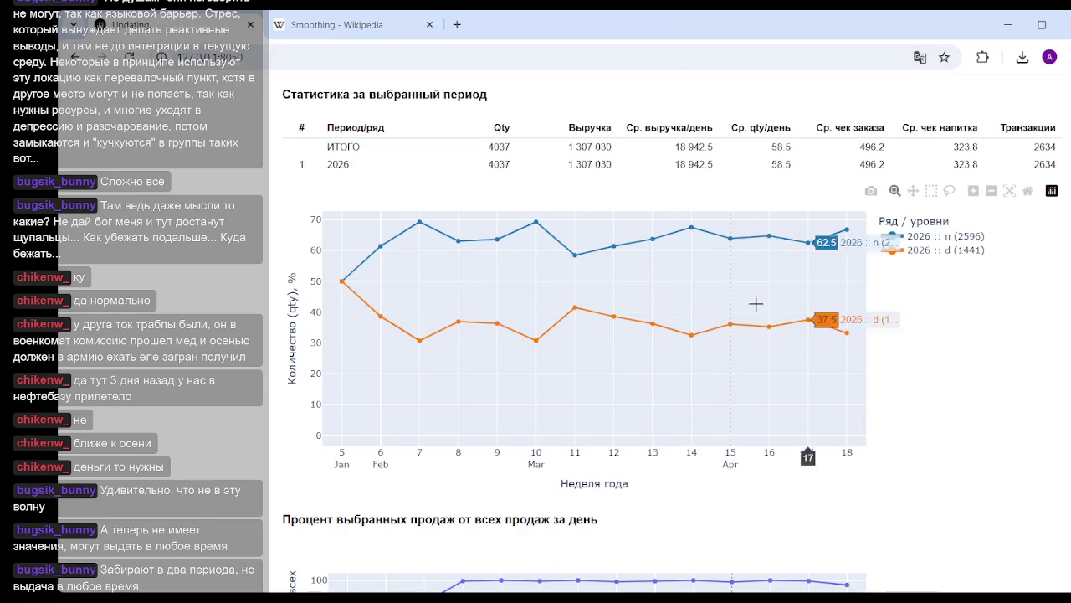
Untick series n (2596) in Ряды уровня 1 so only tips d remains.
{"action": "scroll", "coordinate": [553, 304], "scroll_direction": "up", "scroll_amount": 5}
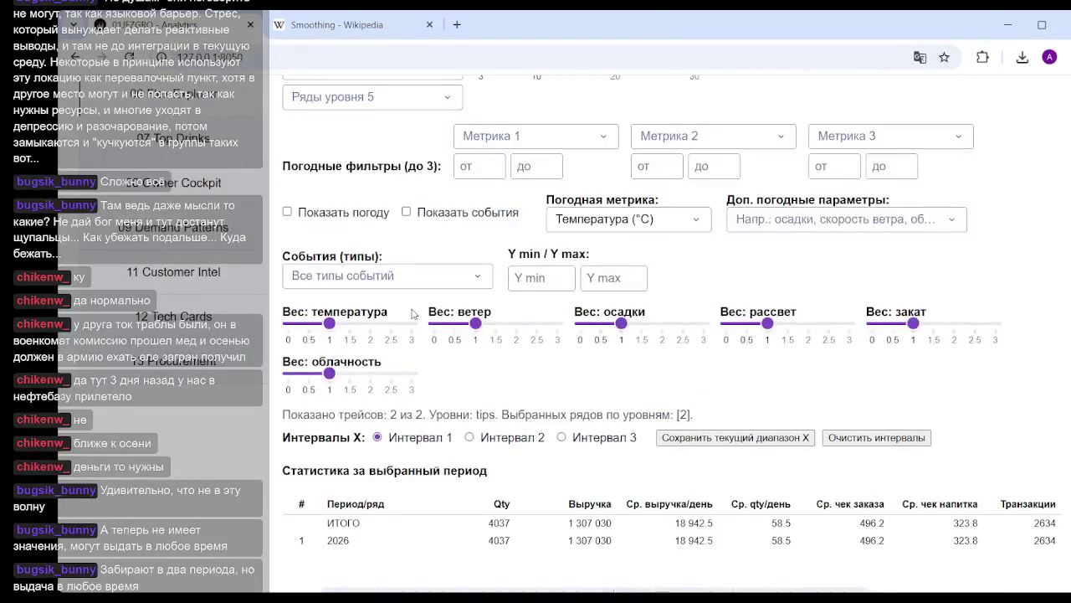
{"action": "scroll", "coordinate": [415, 316], "scroll_direction": "up", "scroll_amount": 4}
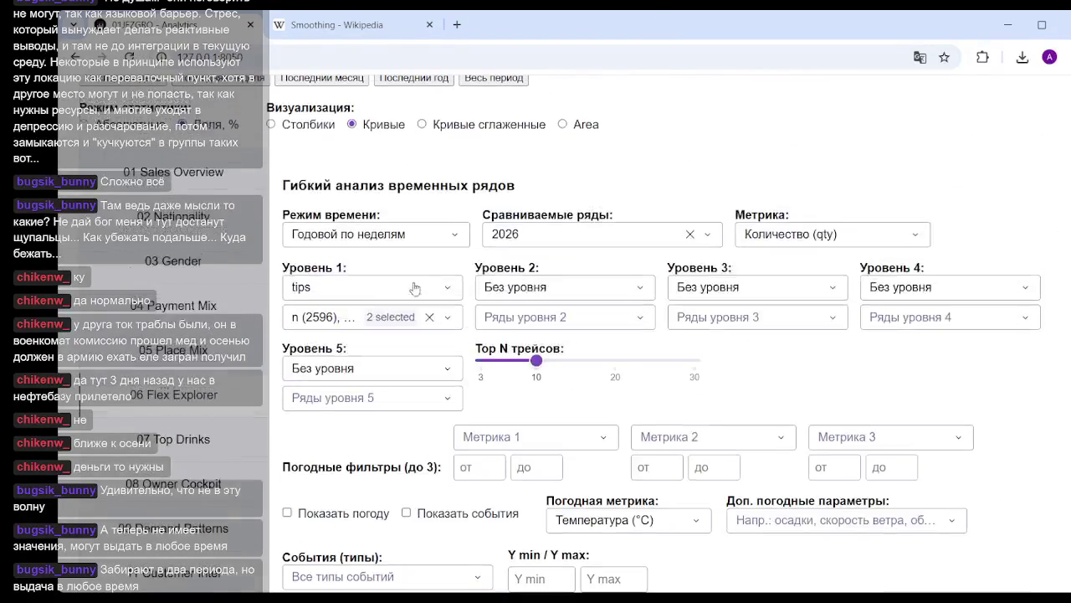
{"action": "left_click", "coordinate": [449, 318]}
{"action": "left_click", "coordinate": [298, 403]}
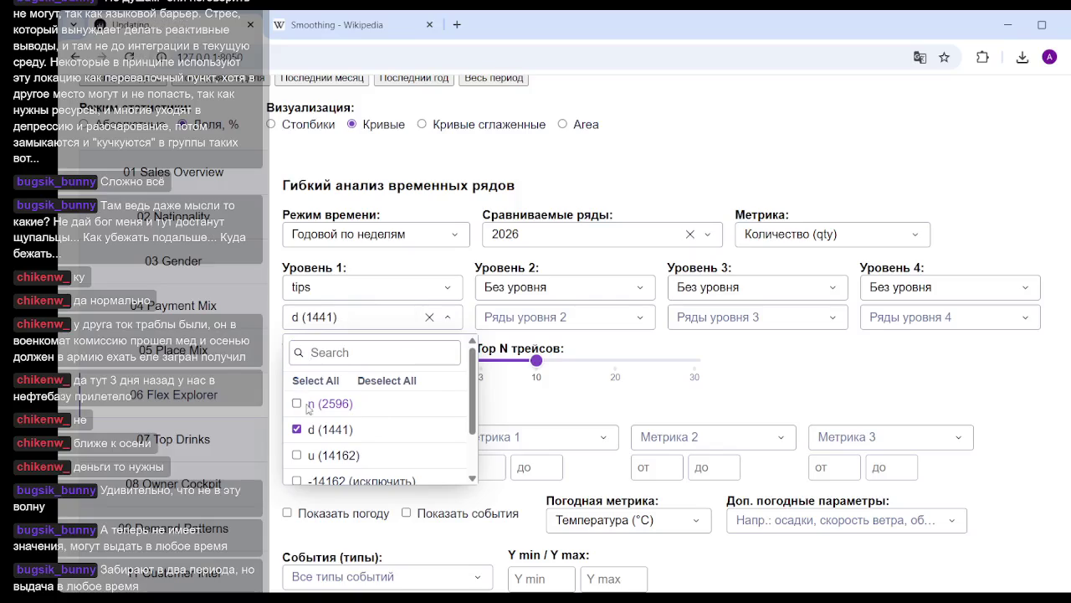
Set Уровень 2 to nationality_code, splitting tips d into four nationality lines totalling 1441.
{"action": "left_click", "coordinate": [620, 305]}
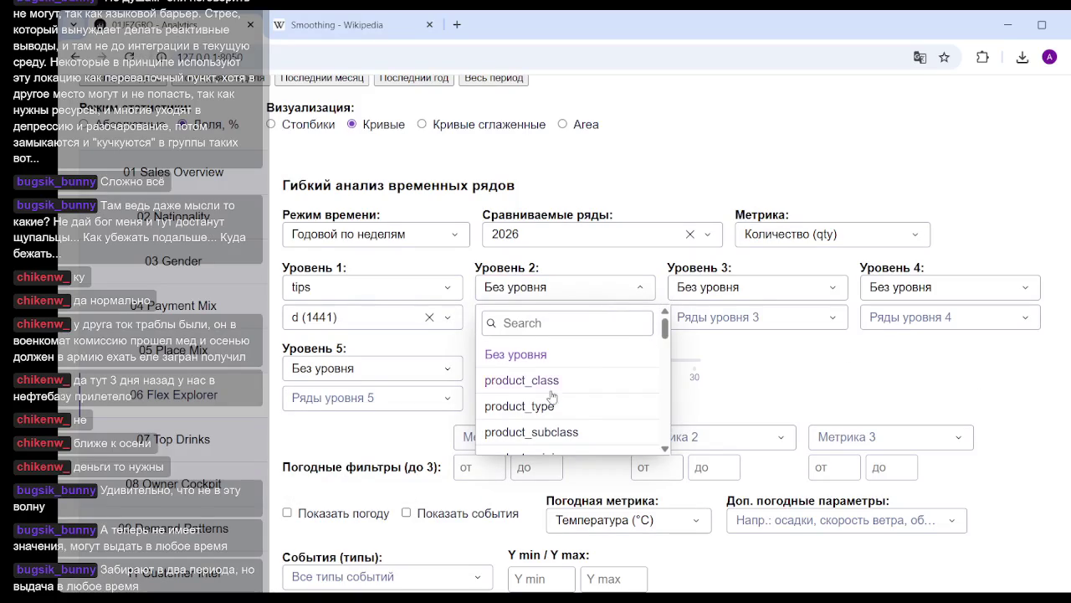
{"action": "scroll", "coordinate": [575, 376], "scroll_direction": "down", "scroll_amount": 2}
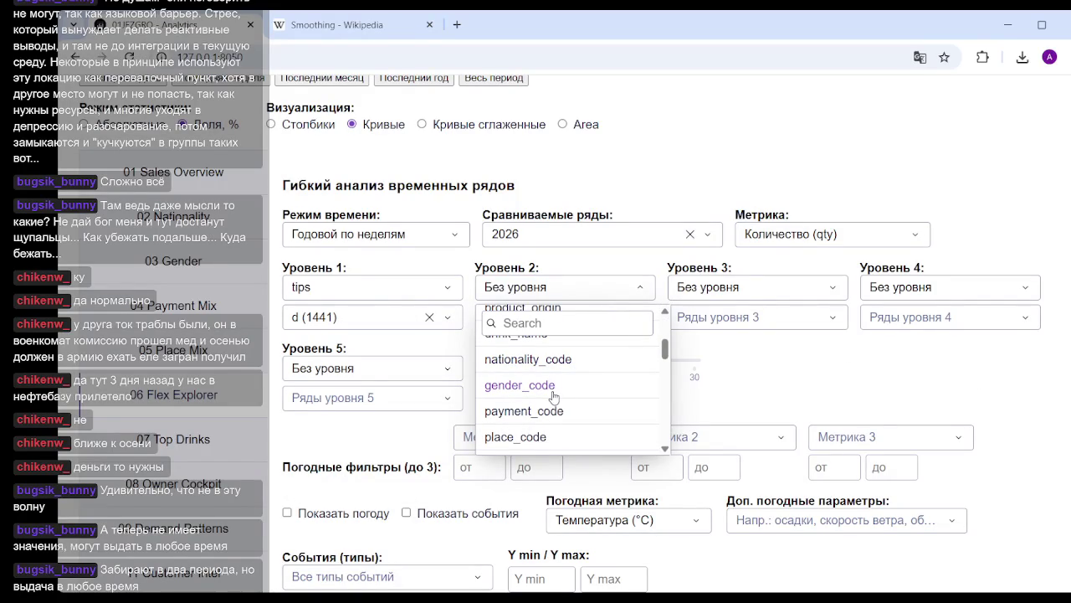
{"action": "left_click", "coordinate": [560, 360]}
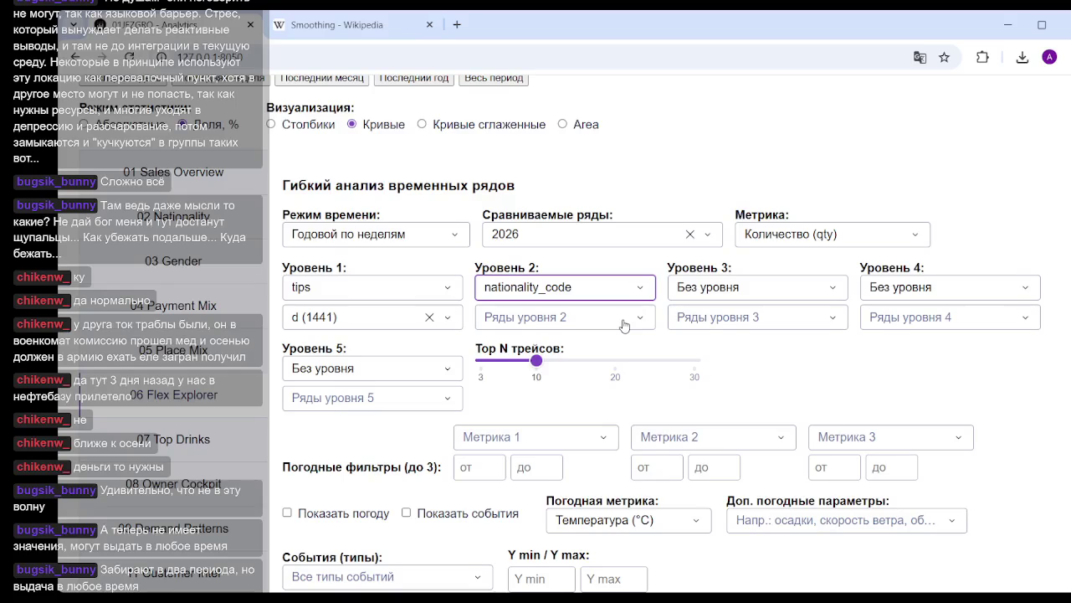
{"action": "scroll", "coordinate": [861, 347], "scroll_direction": "down", "scroll_amount": 3}
{"action": "scroll", "coordinate": [861, 347], "scroll_direction": "down", "scroll_amount": 6}
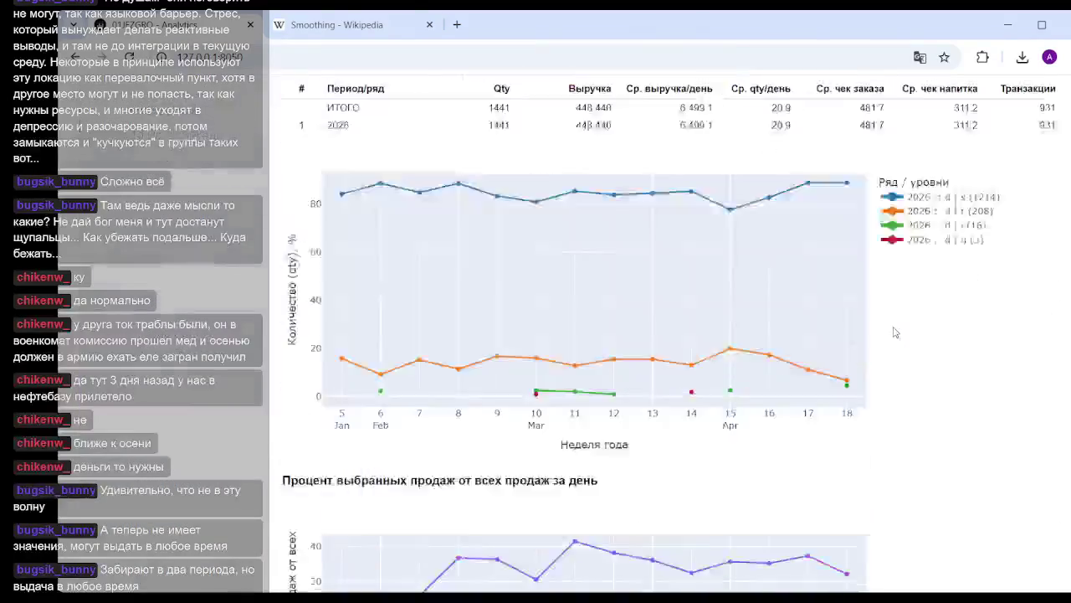
{"action": "scroll", "coordinate": [849, 326], "scroll_direction": "down", "scroll_amount": 1}
{"action": "scroll", "coordinate": [844, 317], "scroll_direction": "up", "scroll_amount": 3}
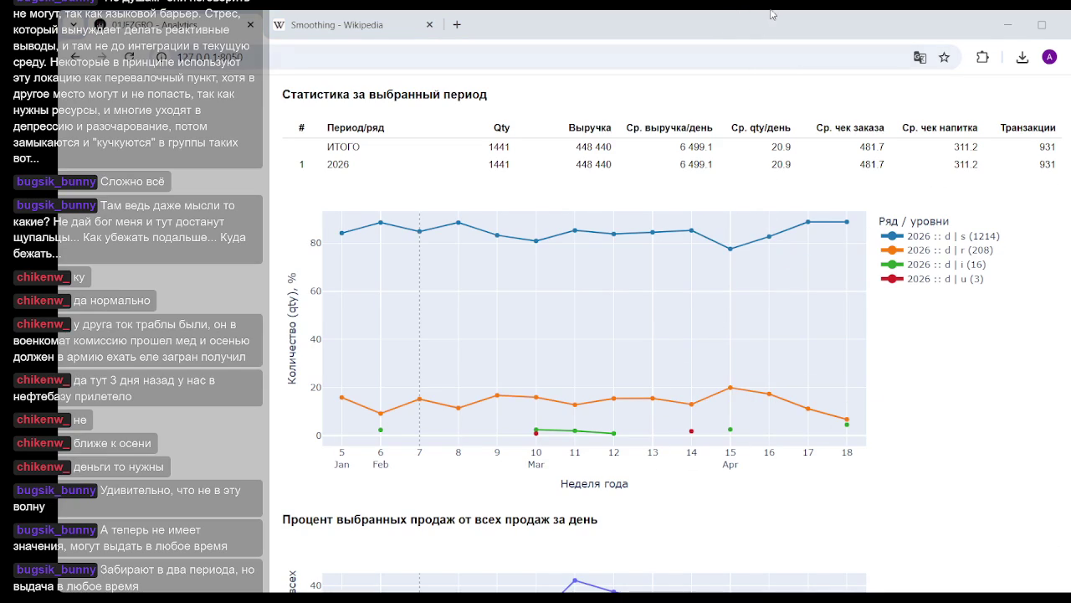
Tick nationalities s (1214) and r (208) in Ряды уровня 2, leaving two lines totalling 1422.
{"action": "scroll", "coordinate": [548, 323], "scroll_direction": "up", "scroll_amount": 1}
{"action": "scroll", "coordinate": [570, 351], "scroll_direction": "up", "scroll_amount": 4}
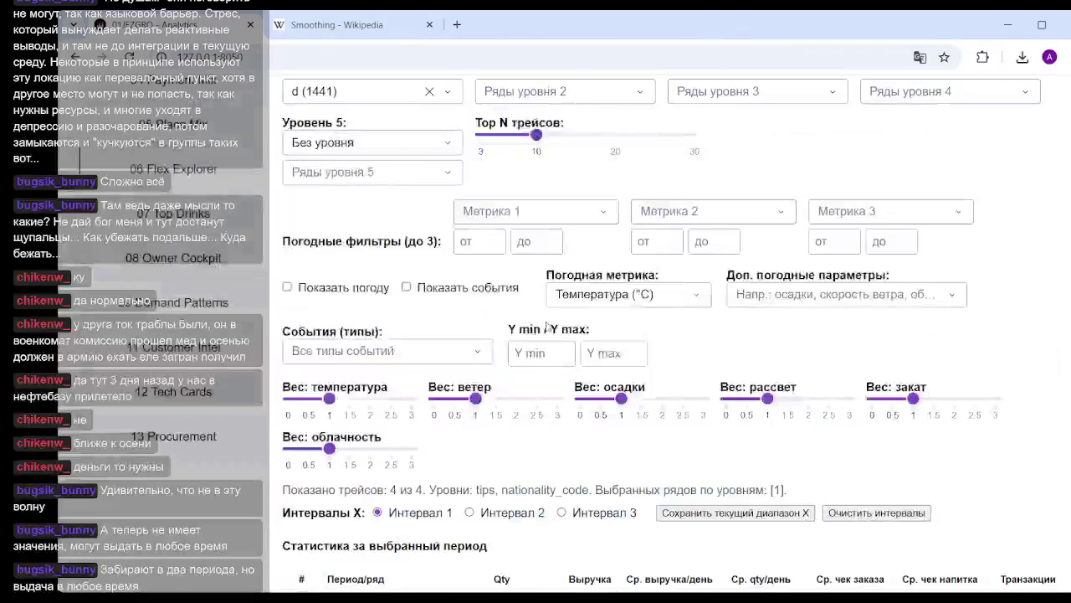
{"action": "scroll", "coordinate": [471, 251], "scroll_direction": "up", "scroll_amount": 3}
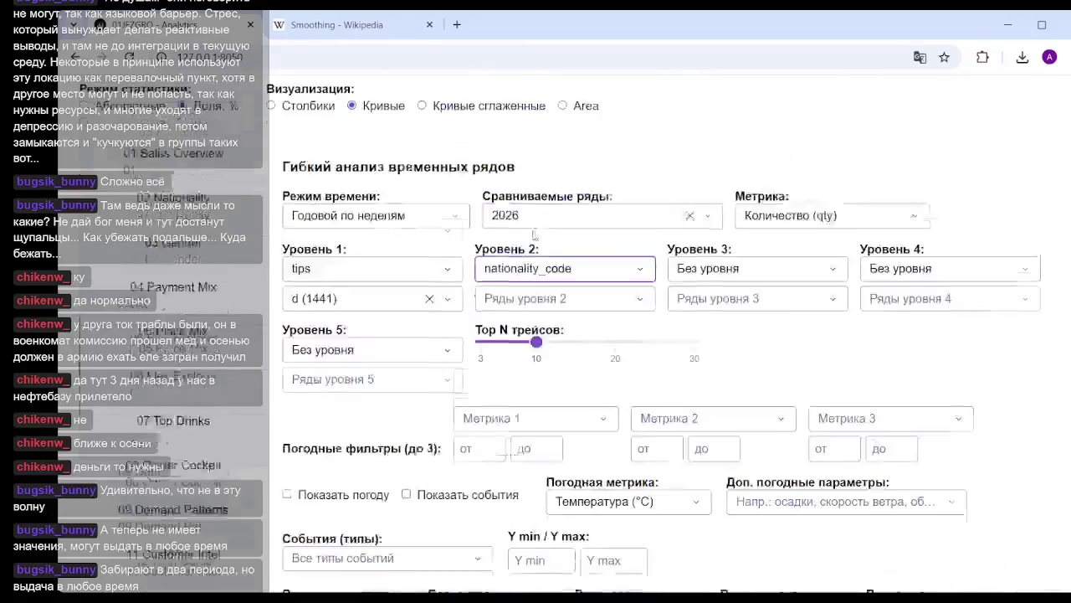
{"action": "left_click", "coordinate": [634, 321]}
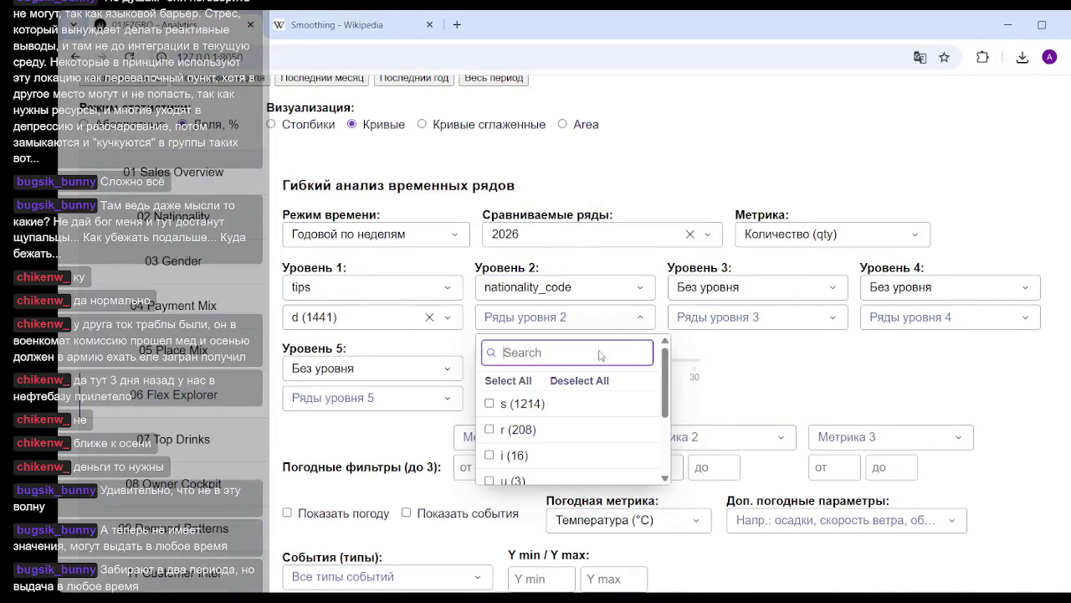
{"action": "left_click", "coordinate": [492, 404]}
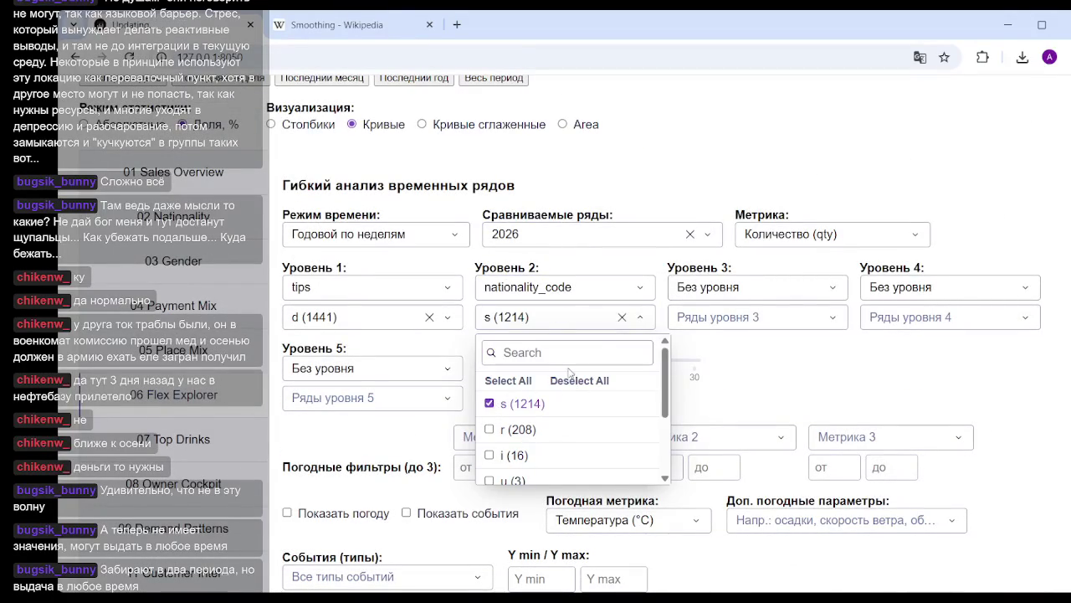
{"action": "left_click", "coordinate": [490, 430]}
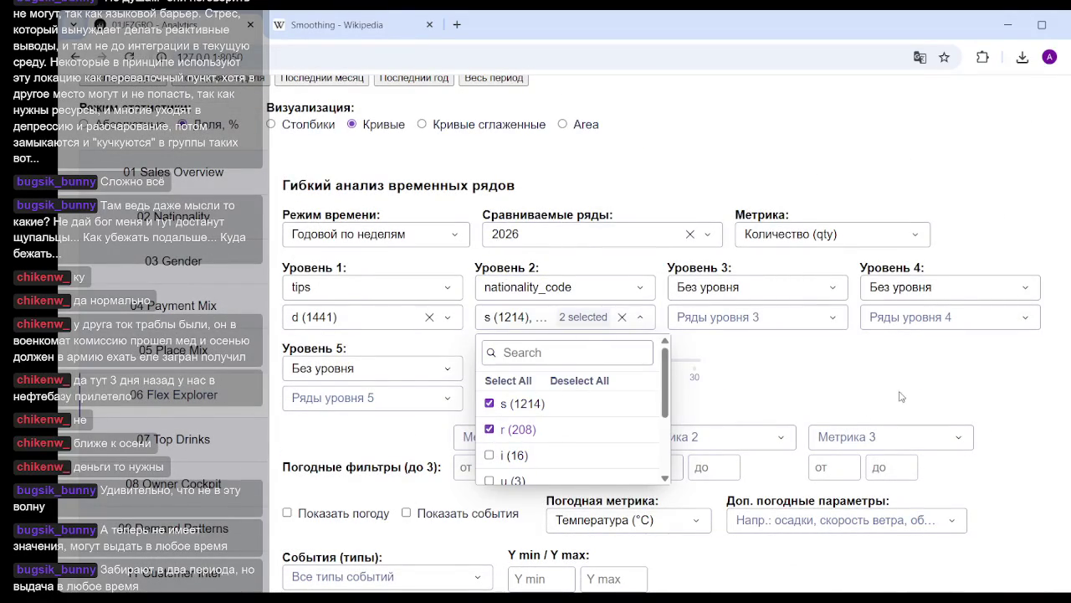
{"action": "left_click", "coordinate": [844, 422]}
{"action": "scroll", "coordinate": [843, 423], "scroll_direction": "down", "scroll_amount": 5}
{"action": "scroll", "coordinate": [712, 437], "scroll_direction": "down", "scroll_amount": 4}
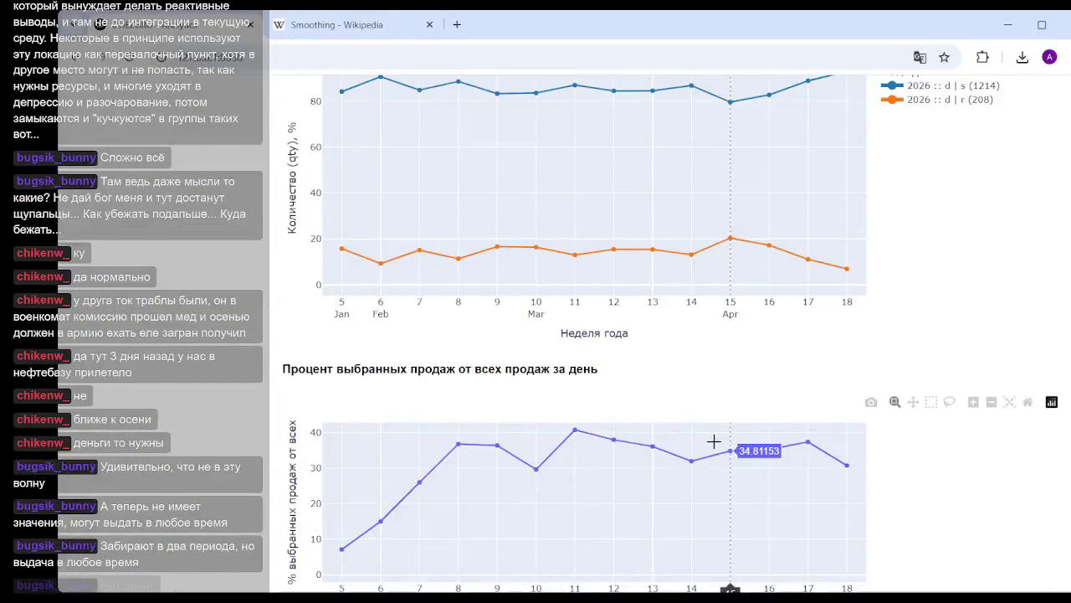
{"action": "scroll", "coordinate": [789, 471], "scroll_direction": "up", "scroll_amount": 2}
{"action": "scroll", "coordinate": [791, 468], "scroll_direction": "up", "scroll_amount": 1}
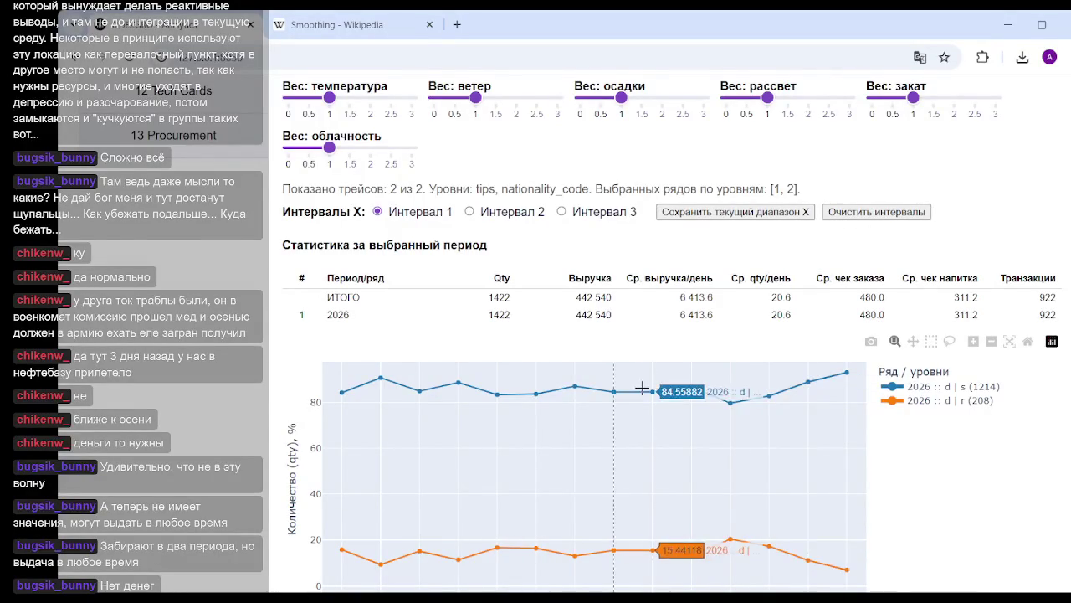
{"action": "scroll", "coordinate": [718, 330], "scroll_direction": "up", "scroll_amount": 2}
{"action": "scroll", "coordinate": [718, 330], "scroll_direction": "up", "scroll_amount": 2}
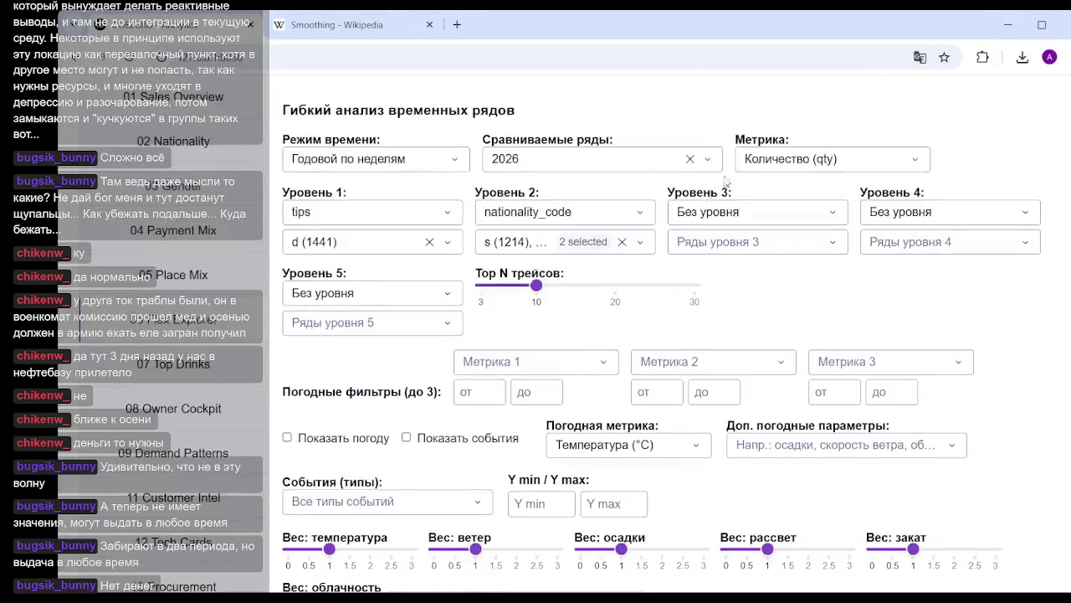
Set Уровень 3 to place_code.
{"action": "left_click", "coordinate": [757, 223]}
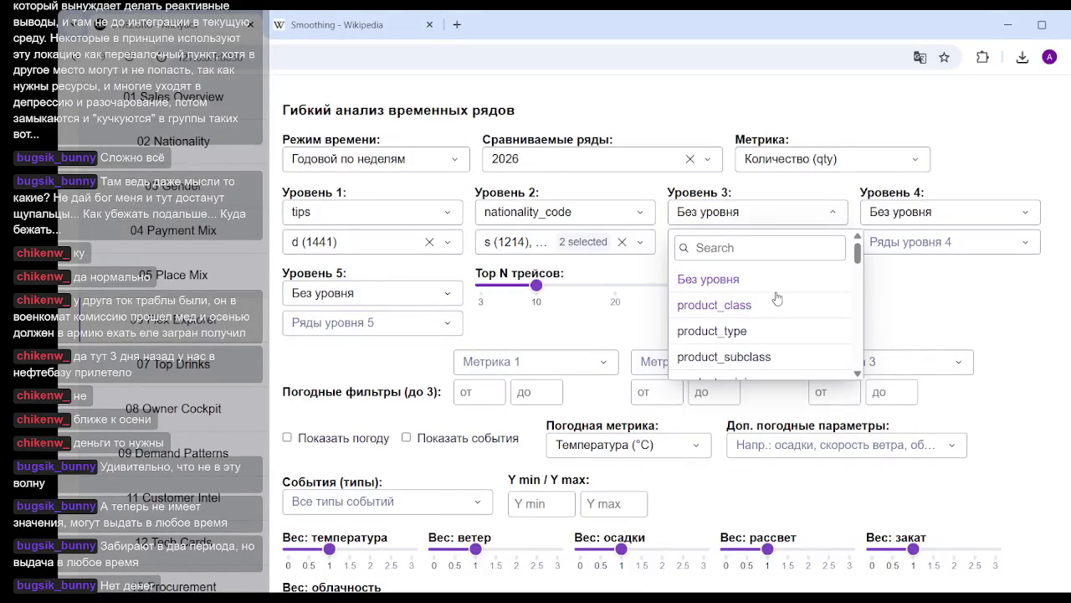
{"action": "scroll", "coordinate": [768, 301], "scroll_direction": "down", "scroll_amount": 2}
{"action": "scroll", "coordinate": [770, 308], "scroll_direction": "down", "scroll_amount": 2}
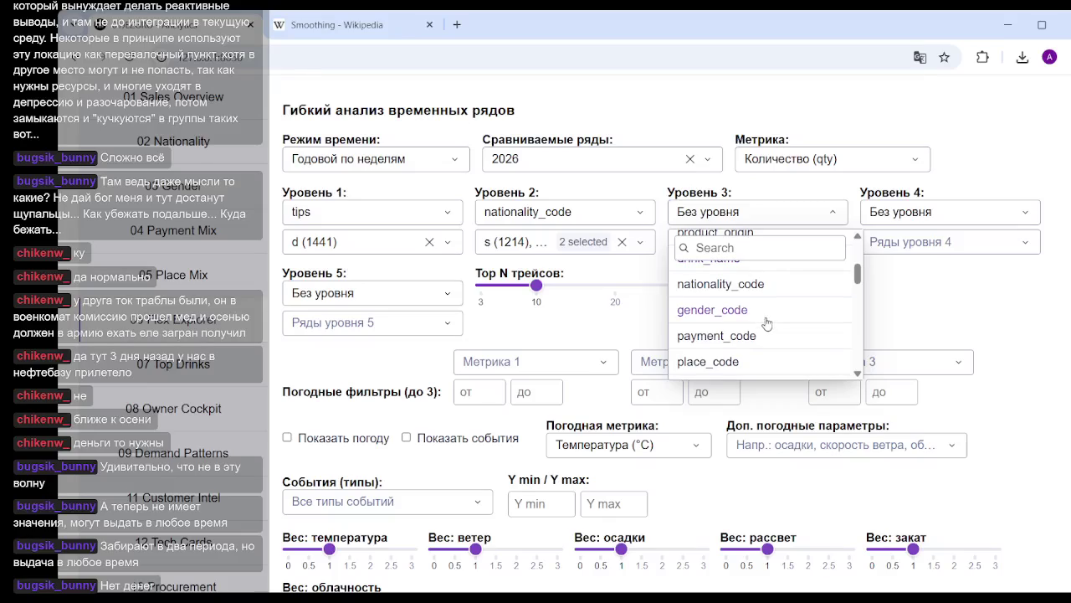
{"action": "left_click", "coordinate": [735, 369]}
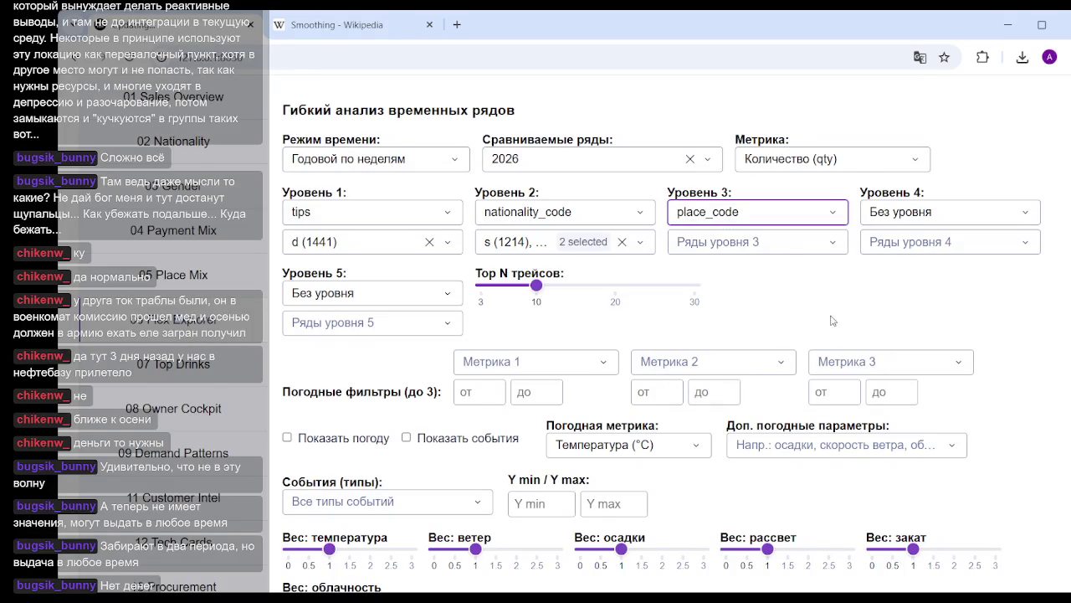
Limit Ряды уровня 3 to place z, leaving d|s|z (318) and d|r|z (65).
{"action": "left_click", "coordinate": [787, 251]}
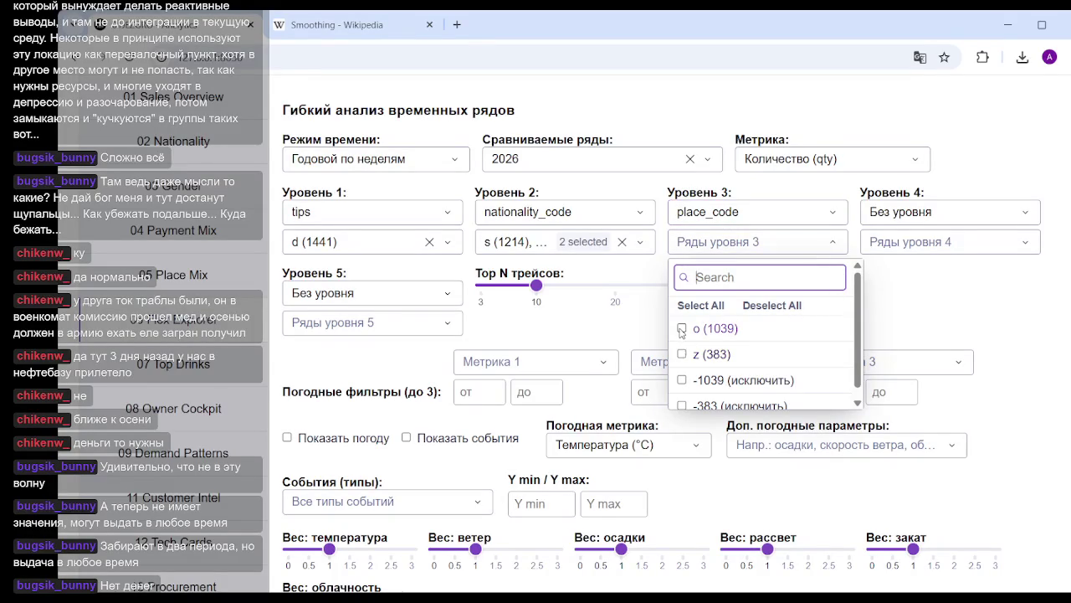
{"action": "left_click", "coordinate": [683, 354]}
{"action": "left_click", "coordinate": [956, 293]}
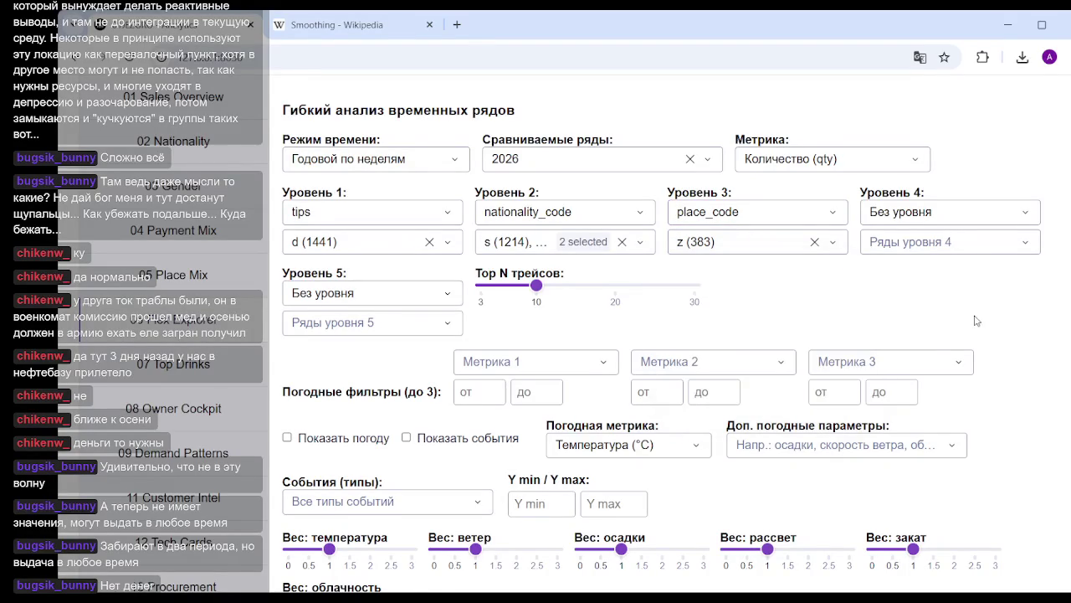
{"action": "scroll", "coordinate": [971, 309], "scroll_direction": "down", "scroll_amount": 6}
{"action": "scroll", "coordinate": [975, 313], "scroll_direction": "down", "scroll_amount": 1}
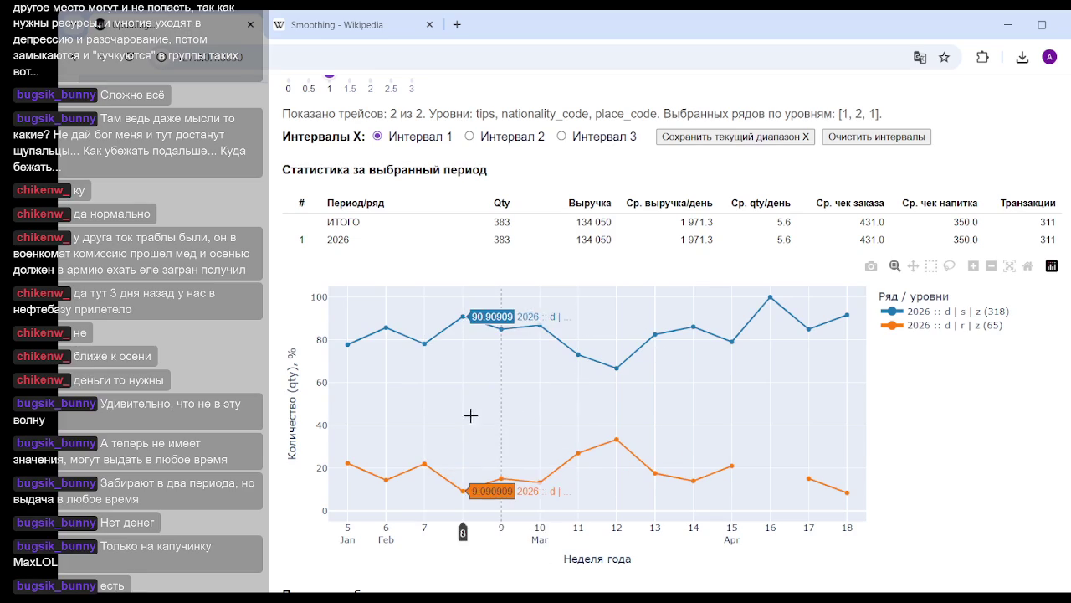
Review the filters, then the 'Статистика за выбранный период' table and chart for place z.
{"action": "scroll", "coordinate": [469, 423], "scroll_direction": "up", "scroll_amount": 4}
{"action": "scroll", "coordinate": [469, 424], "scroll_direction": "up", "scroll_amount": 5}
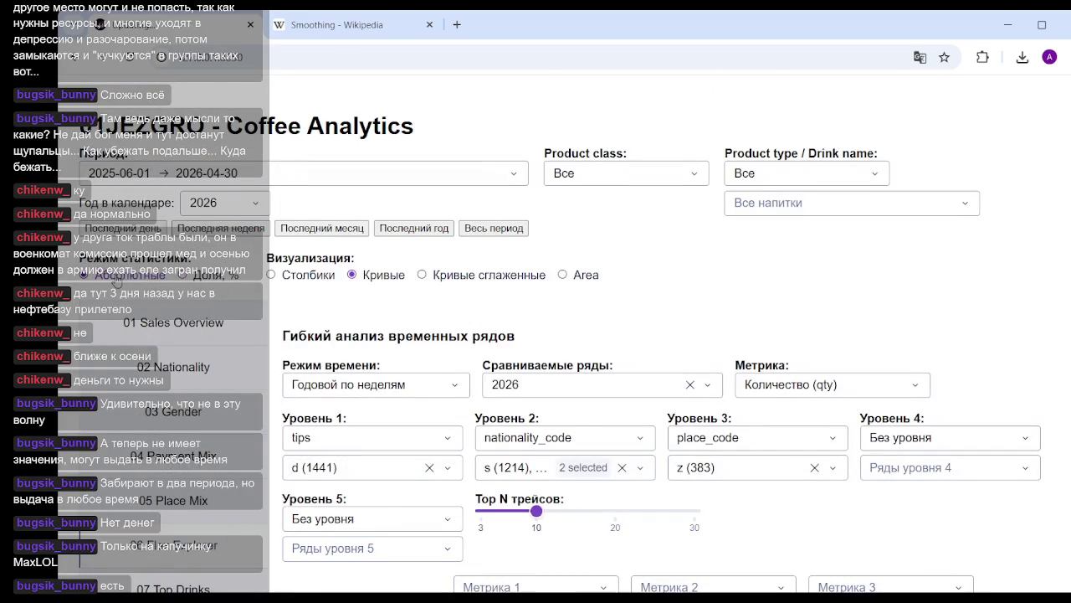
{"action": "scroll", "coordinate": [733, 358], "scroll_direction": "down", "scroll_amount": 7}
{"action": "scroll", "coordinate": [733, 358], "scroll_direction": "down", "scroll_amount": 5}
{"action": "scroll", "coordinate": [735, 355], "scroll_direction": "up", "scroll_amount": 1}
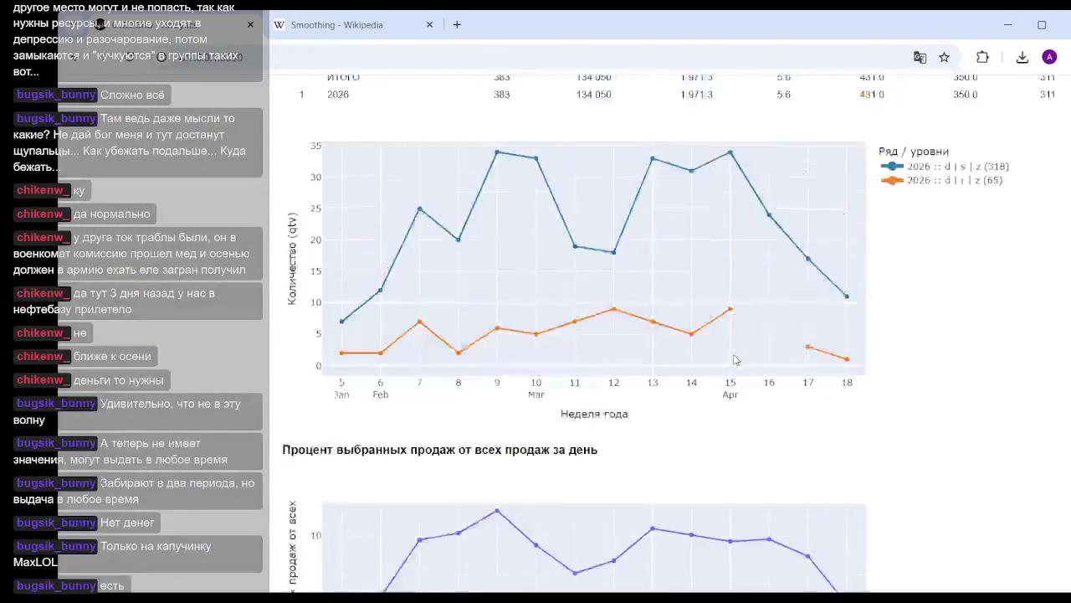
{"action": "scroll", "coordinate": [736, 350], "scroll_direction": "up", "scroll_amount": 1}
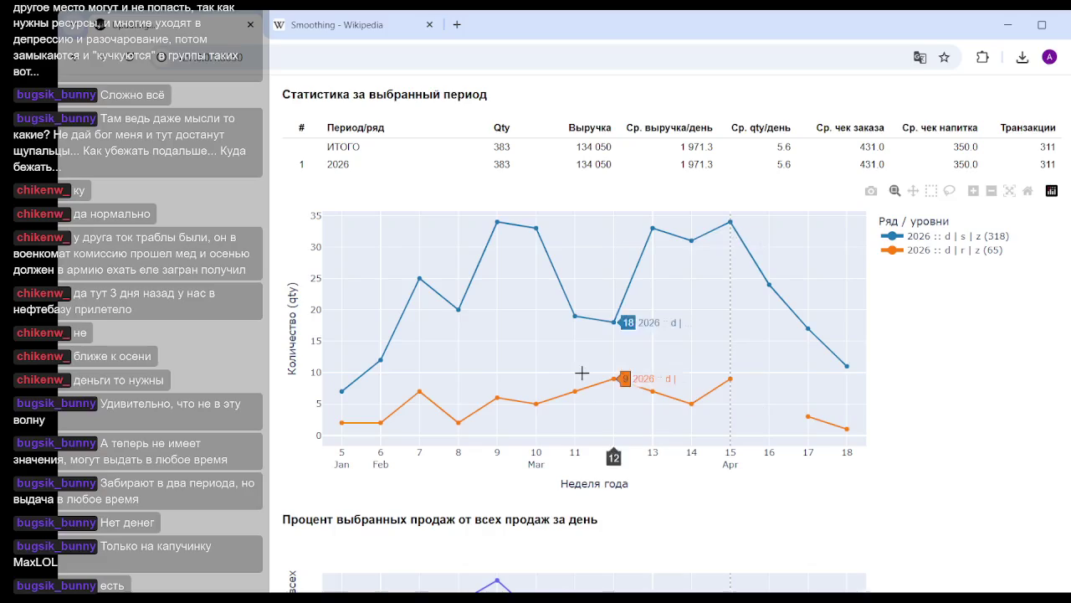
{"action": "scroll", "coordinate": [438, 402], "scroll_direction": "up", "scroll_amount": 1}
{"action": "scroll", "coordinate": [438, 402], "scroll_direction": "up", "scroll_amount": 5}
{"action": "scroll", "coordinate": [174, 335], "scroll_direction": "up", "scroll_amount": 2}
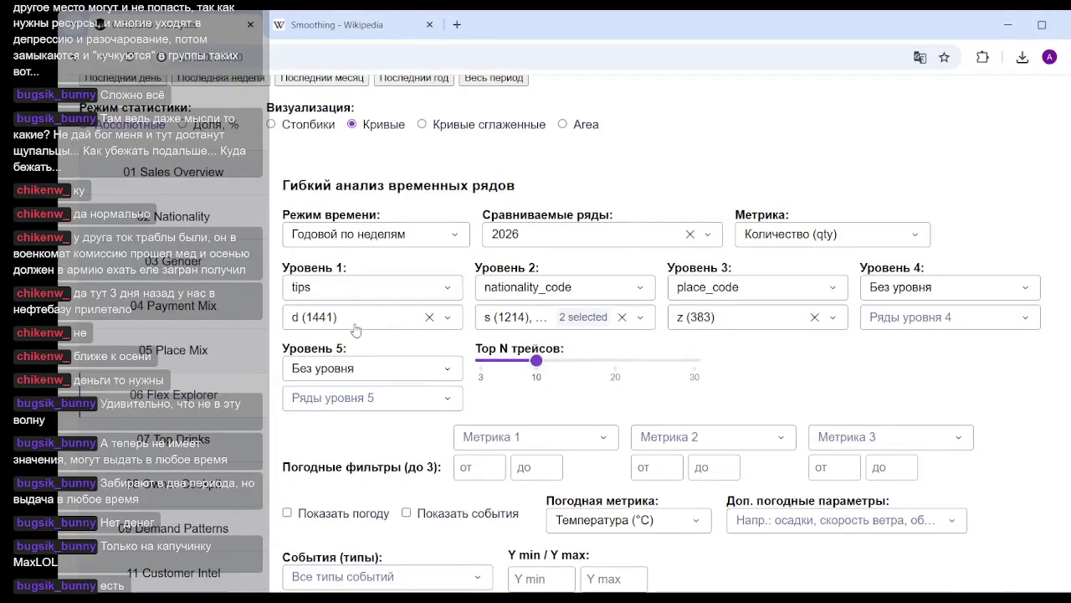
{"action": "scroll", "coordinate": [303, 246], "scroll_direction": "up", "scroll_amount": 1}
{"action": "scroll", "coordinate": [302, 246], "scroll_direction": "up", "scroll_amount": 1}
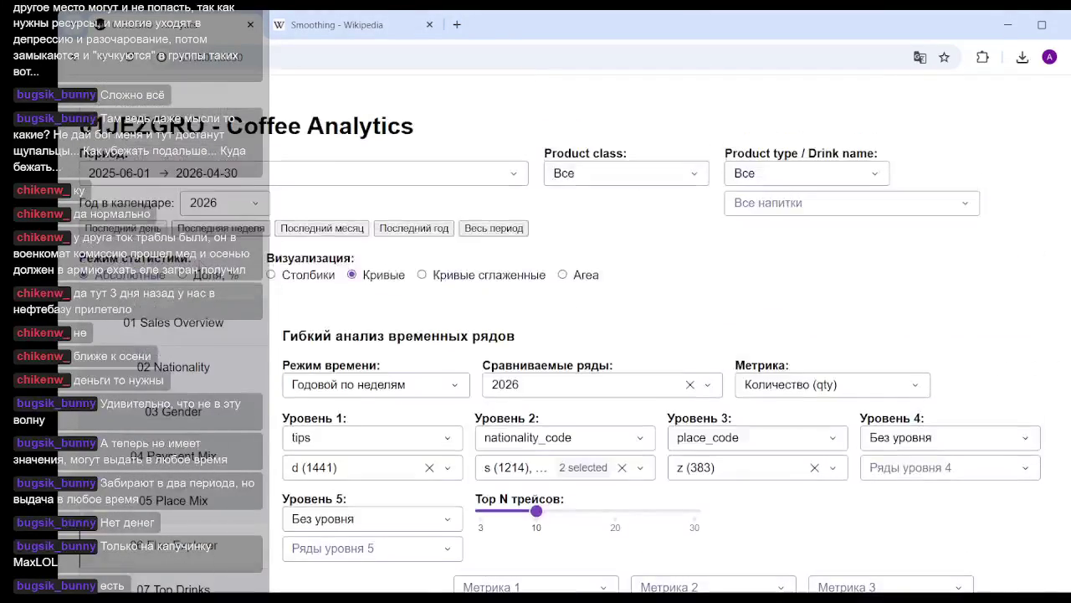
{"action": "scroll", "coordinate": [586, 335], "scroll_direction": "down", "scroll_amount": 5}
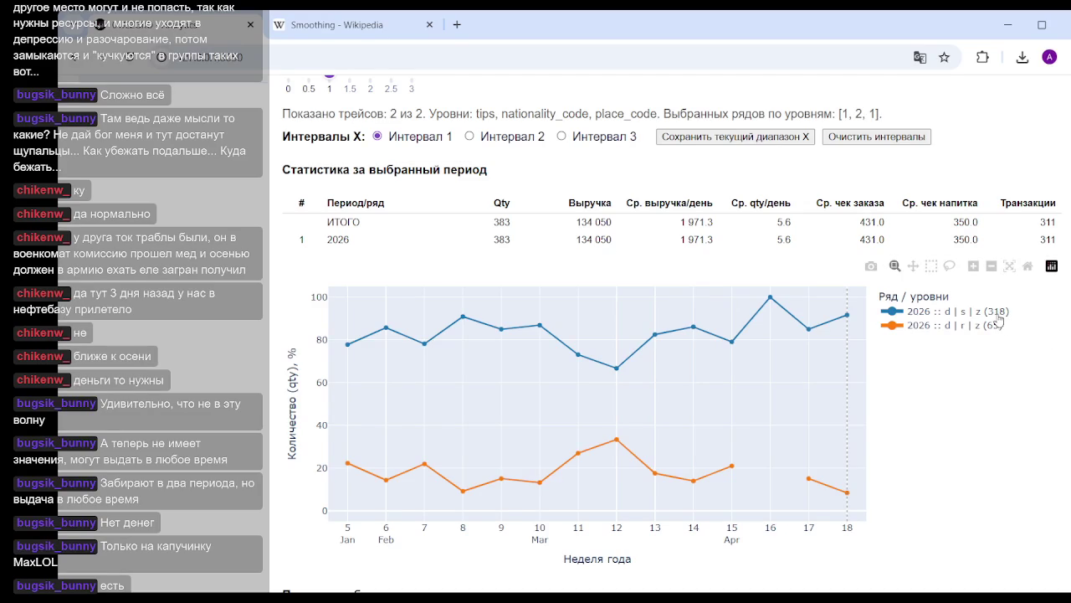
{"action": "scroll", "coordinate": [553, 352], "scroll_direction": "up", "scroll_amount": 2}
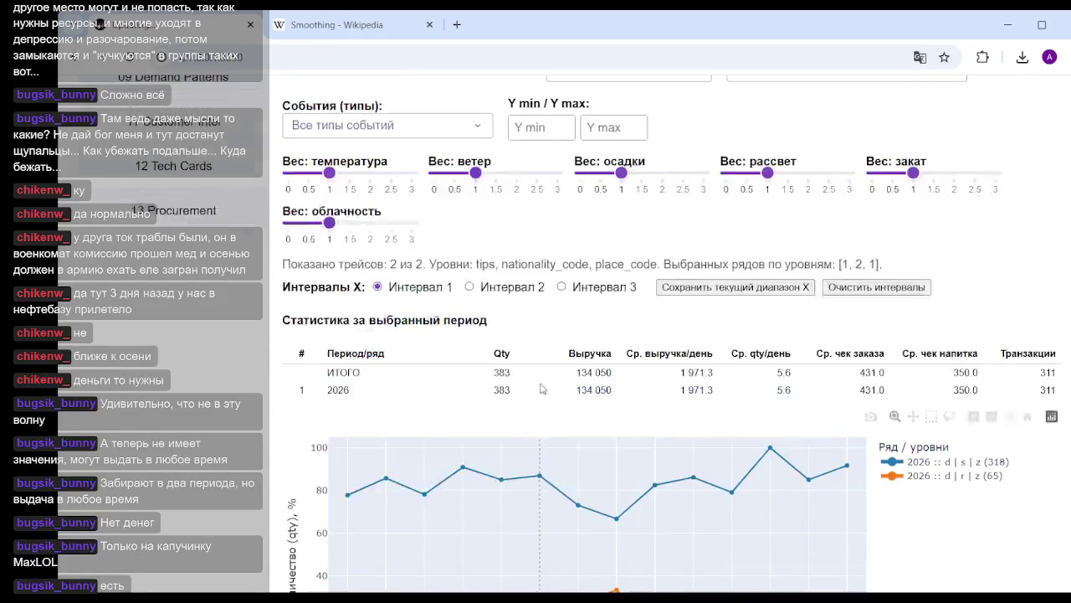
Replace place z with place o (1039) in the level 3 series.
{"action": "scroll", "coordinate": [539, 360], "scroll_direction": "up", "scroll_amount": 2}
{"action": "scroll", "coordinate": [670, 335], "scroll_direction": "up", "scroll_amount": 2}
{"action": "scroll", "coordinate": [795, 318], "scroll_direction": "up", "scroll_amount": 1}
{"action": "left_click", "coordinate": [812, 317]}
{"action": "left_click", "coordinate": [841, 322]}
{"action": "left_click", "coordinate": [703, 403]}
{"action": "left_click", "coordinate": [1025, 394]}
Review the stats table and chart for place o, showing 1039 units and 308 490 revenue.
{"action": "scroll", "coordinate": [921, 401], "scroll_direction": "down", "scroll_amount": 4}
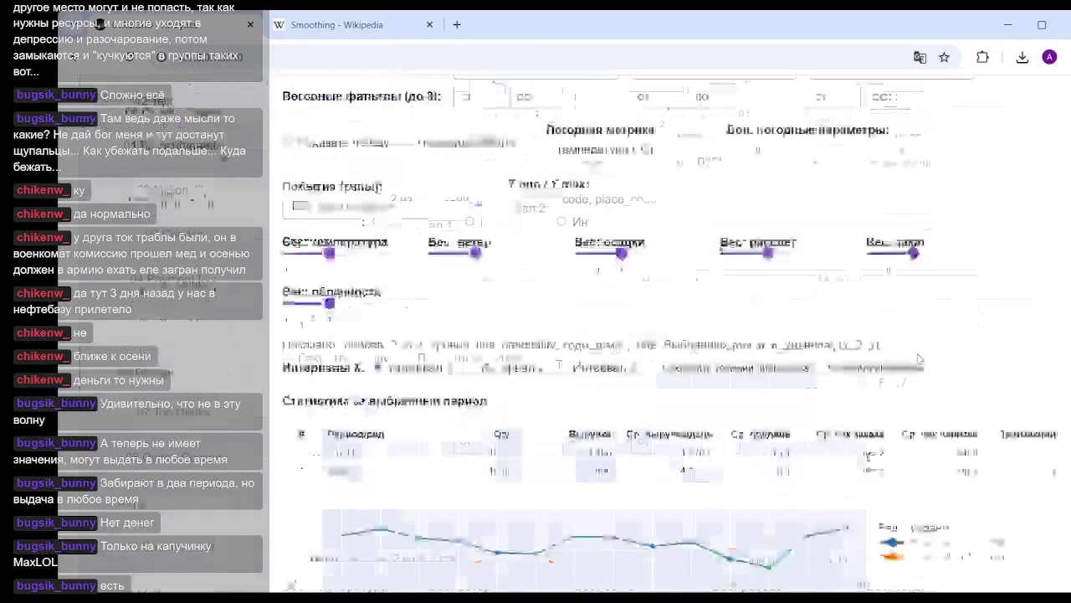
{"action": "scroll", "coordinate": [711, 418], "scroll_direction": "down", "scroll_amount": 2}
{"action": "scroll", "coordinate": [536, 432], "scroll_direction": "down", "scroll_amount": 2}
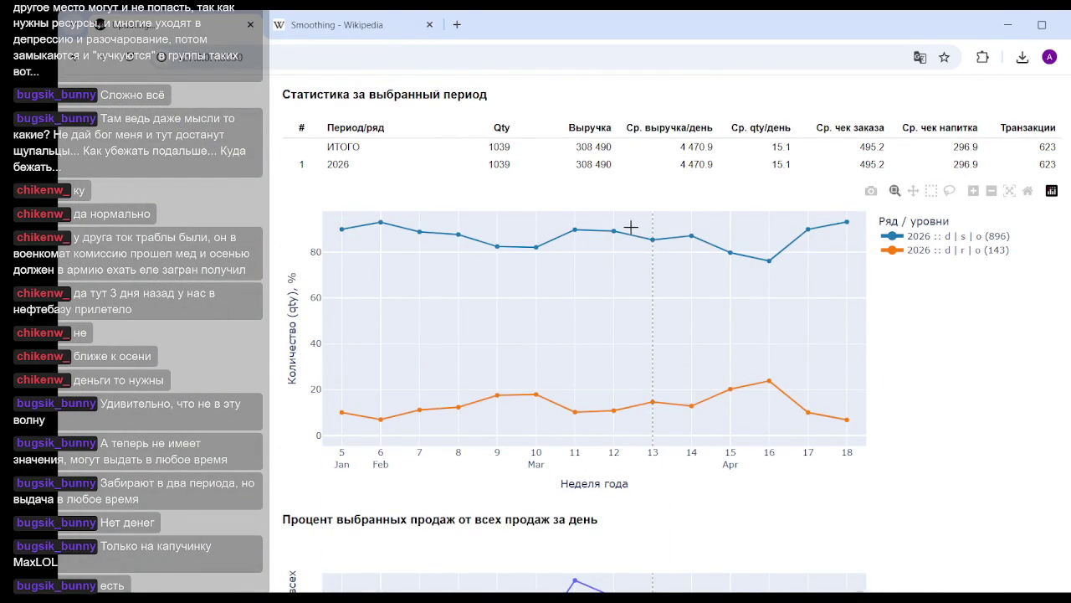
{"action": "scroll", "coordinate": [971, 314], "scroll_direction": "down", "scroll_amount": 2}
{"action": "scroll", "coordinate": [971, 310], "scroll_direction": "down", "scroll_amount": 3}
{"action": "scroll", "coordinate": [971, 311], "scroll_direction": "up", "scroll_amount": 3}
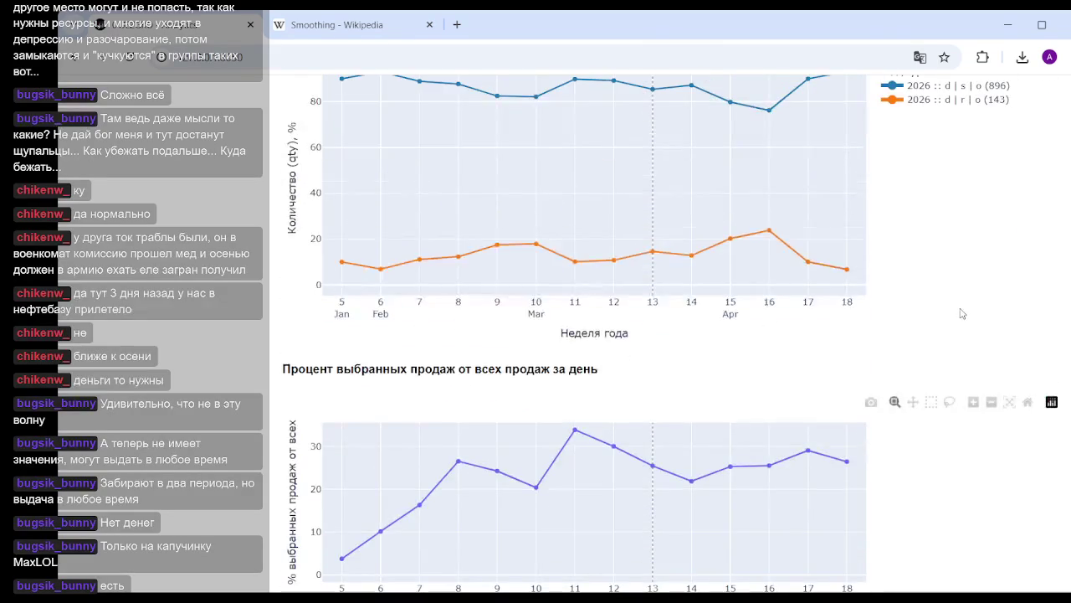
{"action": "scroll", "coordinate": [967, 311], "scroll_direction": "up", "scroll_amount": 4}
{"action": "scroll", "coordinate": [963, 313], "scroll_direction": "up", "scroll_amount": 1}
{"action": "scroll", "coordinate": [963, 313], "scroll_direction": "down", "scroll_amount": 2}
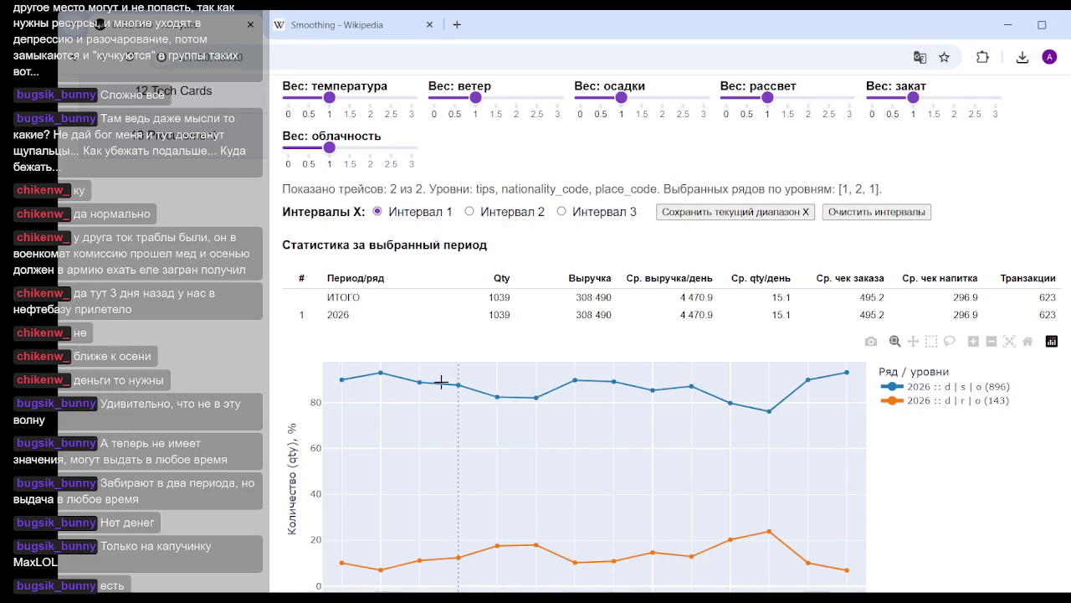
{"action": "scroll", "coordinate": [439, 381], "scroll_direction": "up", "scroll_amount": 3}
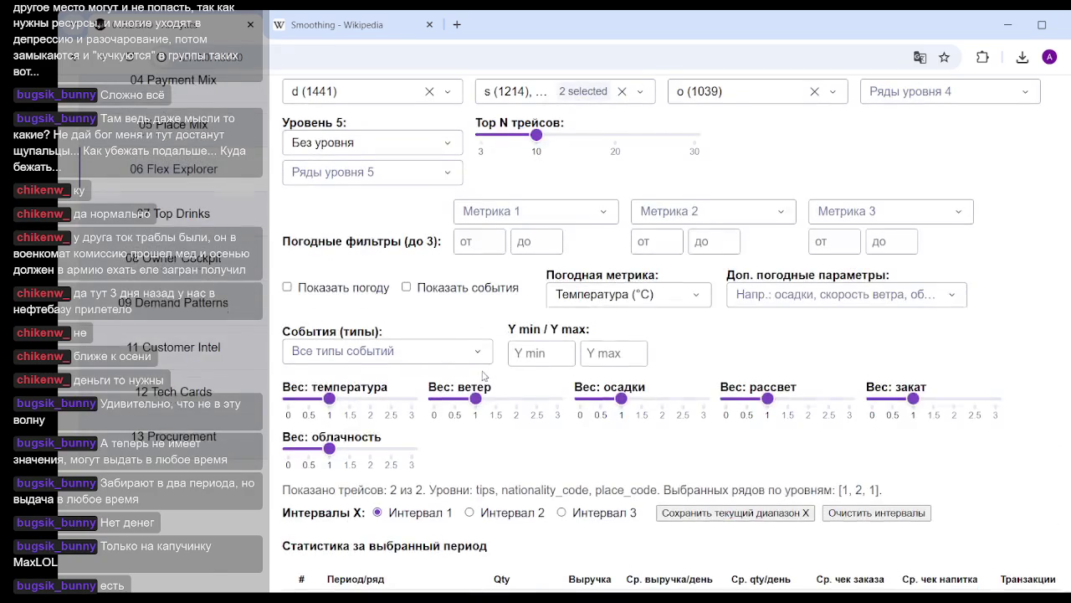
{"action": "scroll", "coordinate": [486, 376], "scroll_direction": "up", "scroll_amount": 2}
{"action": "left_click", "coordinate": [622, 318]}
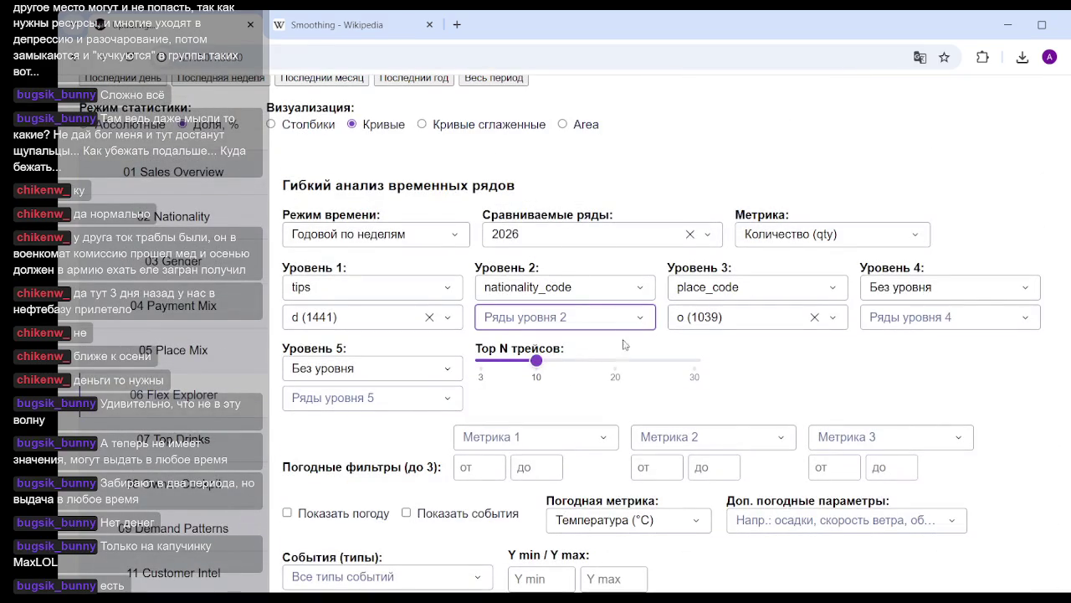
Set Уровень 3 and Уровень 2 to 'Без уровня', leaving one tips d line of 1441 units.
{"action": "left_click", "coordinate": [614, 290]}
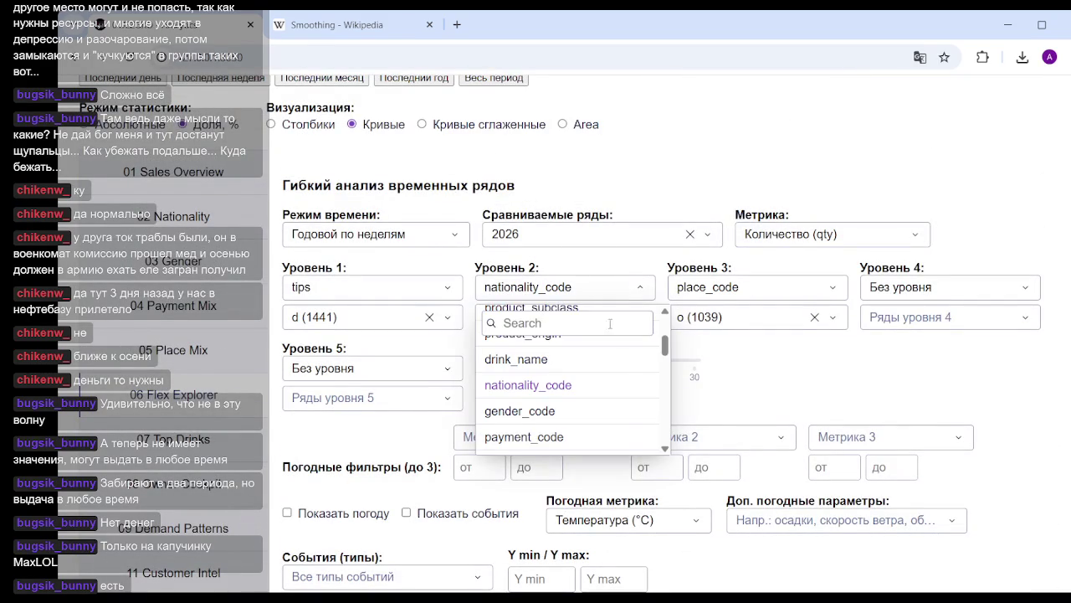
{"action": "left_click", "coordinate": [738, 295]}
{"action": "scroll", "coordinate": [720, 368], "scroll_direction": "up", "scroll_amount": 3}
{"action": "left_click", "coordinate": [720, 360]}
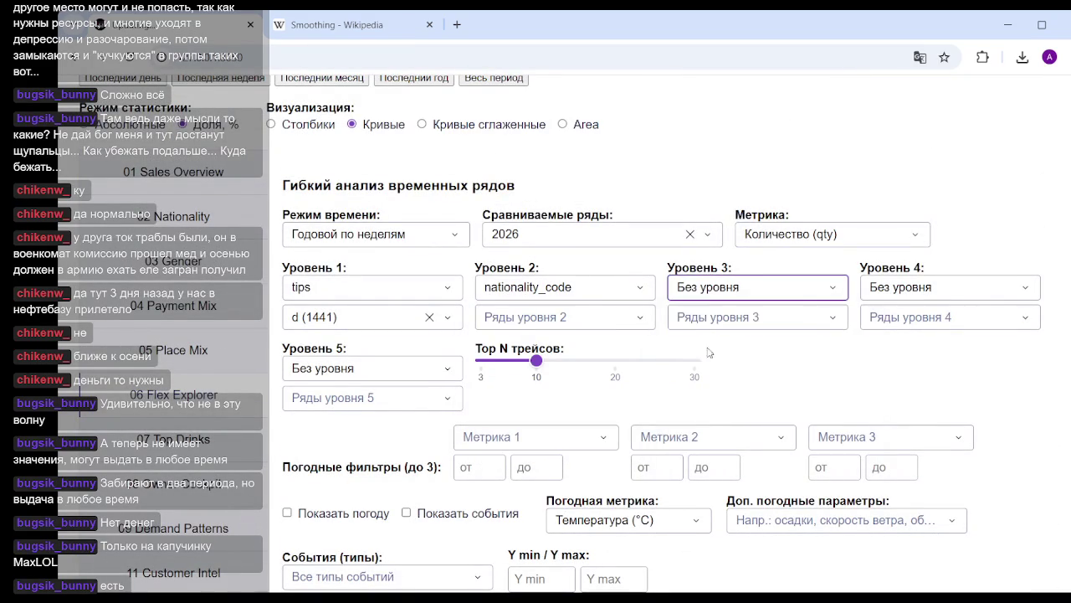
{"action": "left_click", "coordinate": [584, 298]}
{"action": "scroll", "coordinate": [553, 351], "scroll_direction": "up", "scroll_amount": 3}
{"action": "left_click", "coordinate": [543, 358]}
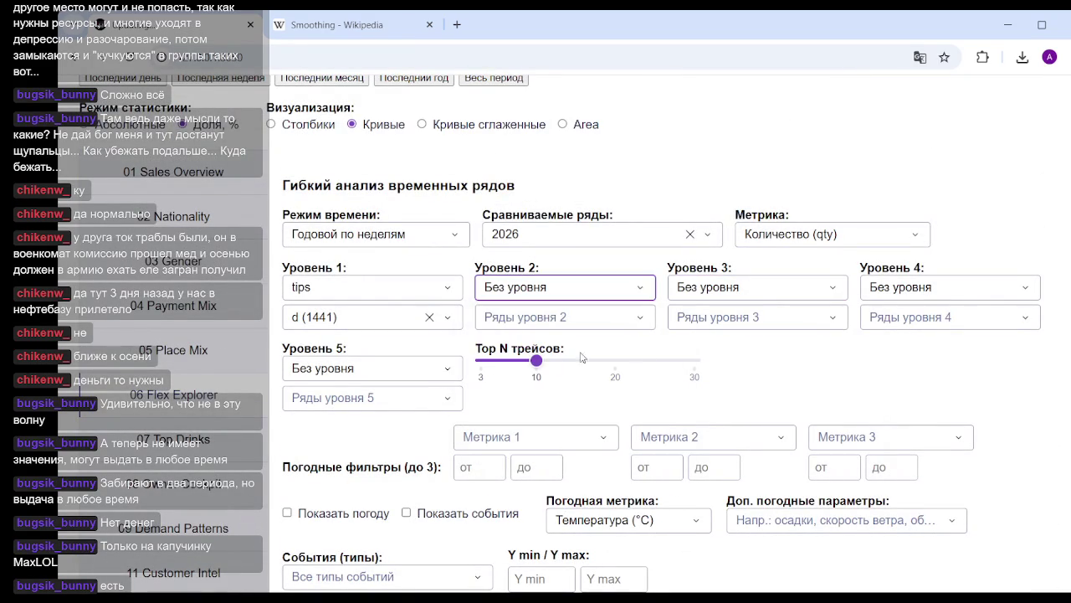
{"action": "scroll", "coordinate": [753, 377], "scroll_direction": "down", "scroll_amount": 5}
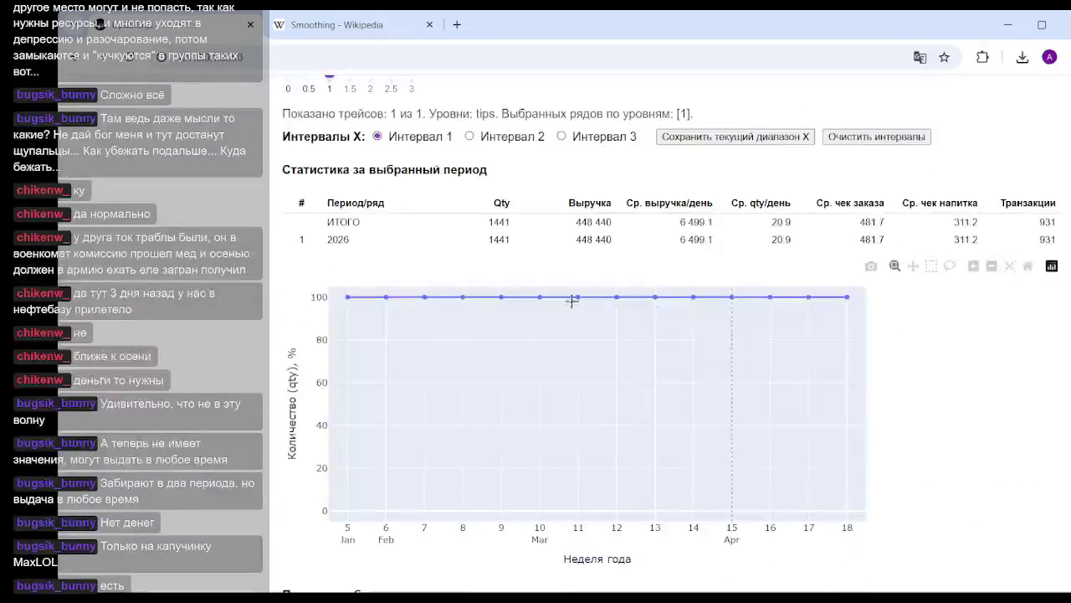
{"action": "mouse_move", "coordinate": [617, 297]}
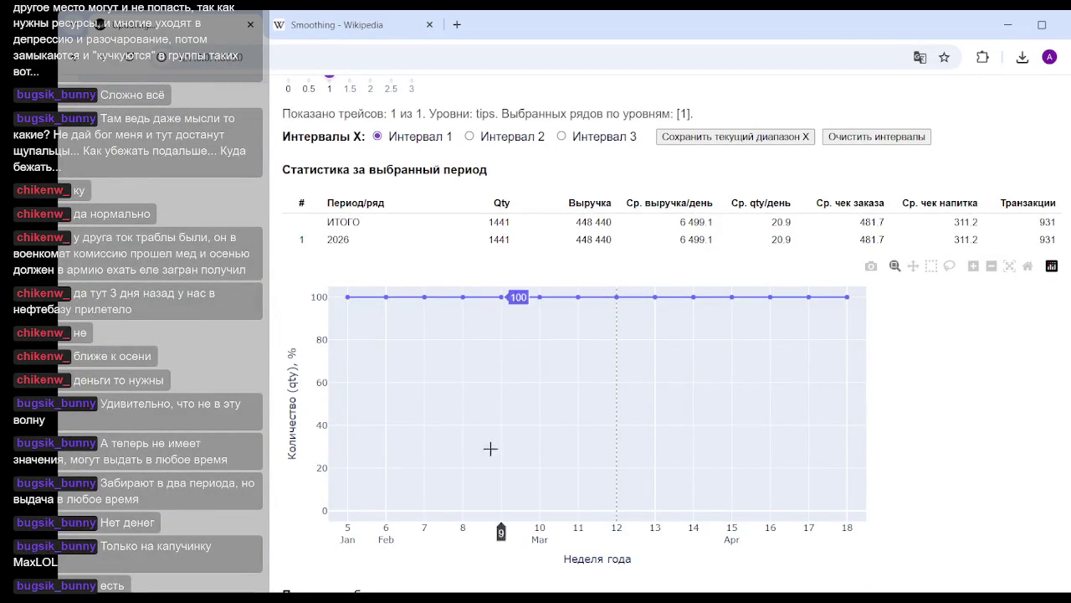
{"action": "scroll", "coordinate": [257, 338], "scroll_direction": "up", "scroll_amount": 2}
{"action": "scroll", "coordinate": [257, 338], "scroll_direction": "up", "scroll_amount": 1}
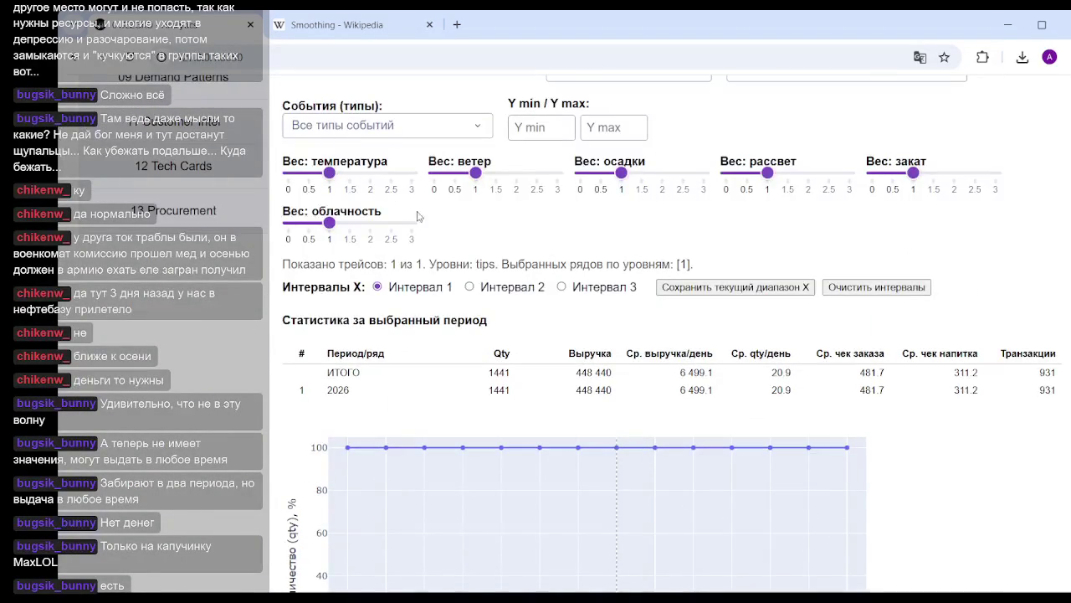
{"action": "scroll", "coordinate": [375, 240], "scroll_direction": "up", "scroll_amount": 4}
{"action": "scroll", "coordinate": [376, 240], "scroll_direction": "up", "scroll_amount": 1}
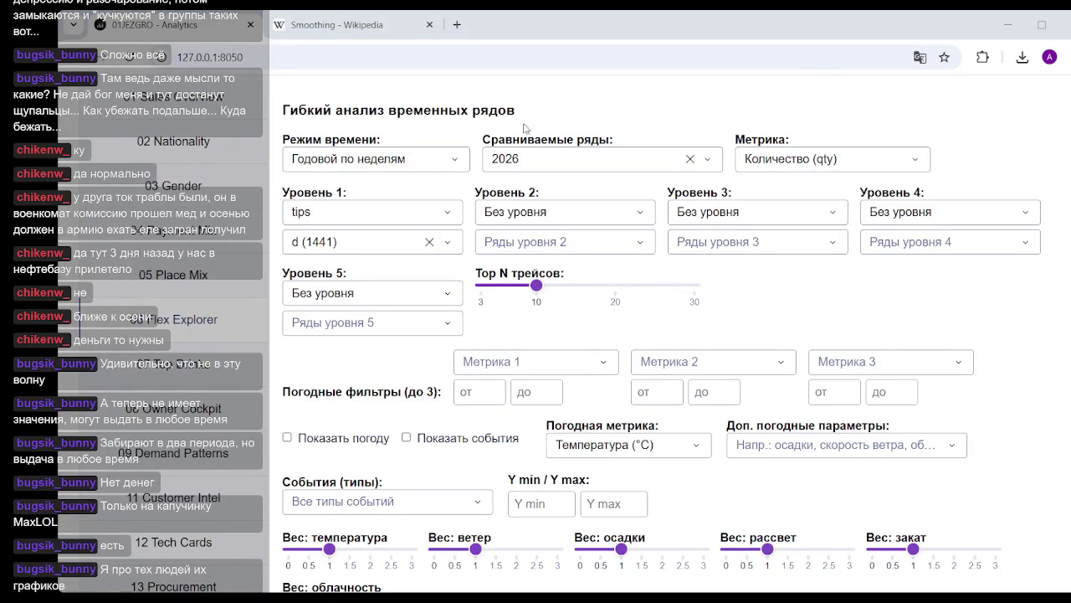
Set Уровень 2 to nationality_code, showing lines for nationalities s, r, i and u.
{"action": "left_click", "coordinate": [570, 220]}
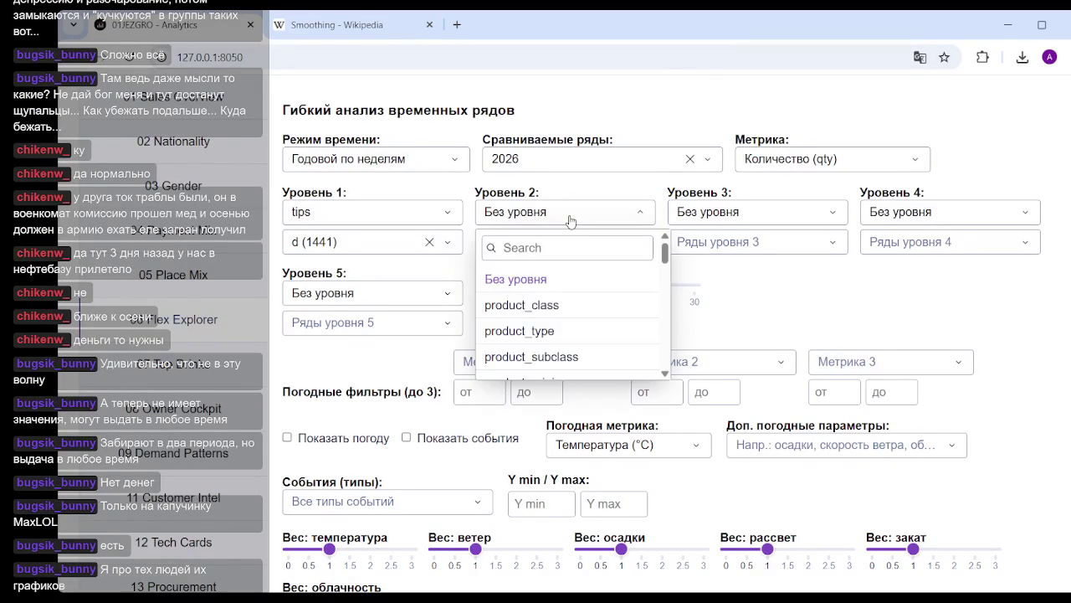
{"action": "scroll", "coordinate": [554, 287], "scroll_direction": "down", "scroll_amount": 1}
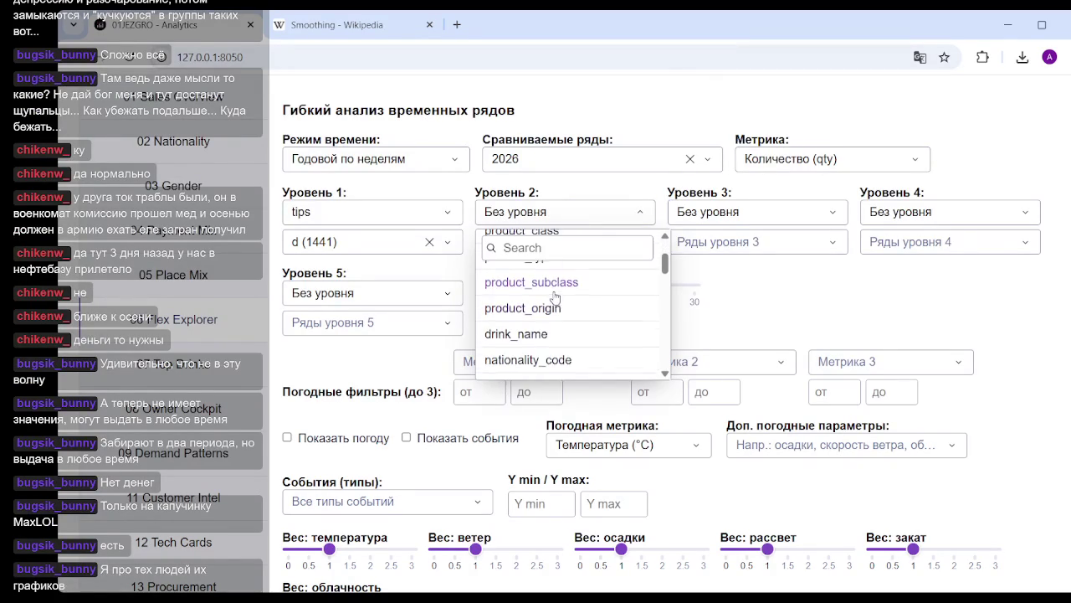
{"action": "scroll", "coordinate": [565, 298], "scroll_direction": "down", "scroll_amount": 1}
{"action": "left_click", "coordinate": [558, 284]}
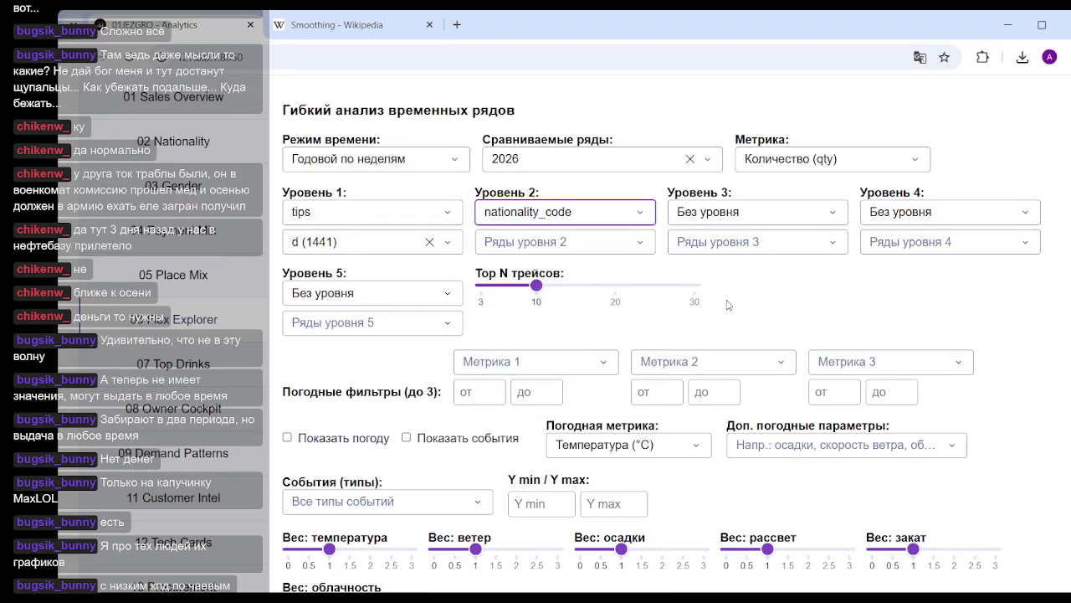
{"action": "scroll", "coordinate": [801, 310], "scroll_direction": "down", "scroll_amount": 2}
{"action": "scroll", "coordinate": [801, 310], "scroll_direction": "down", "scroll_amount": 3}
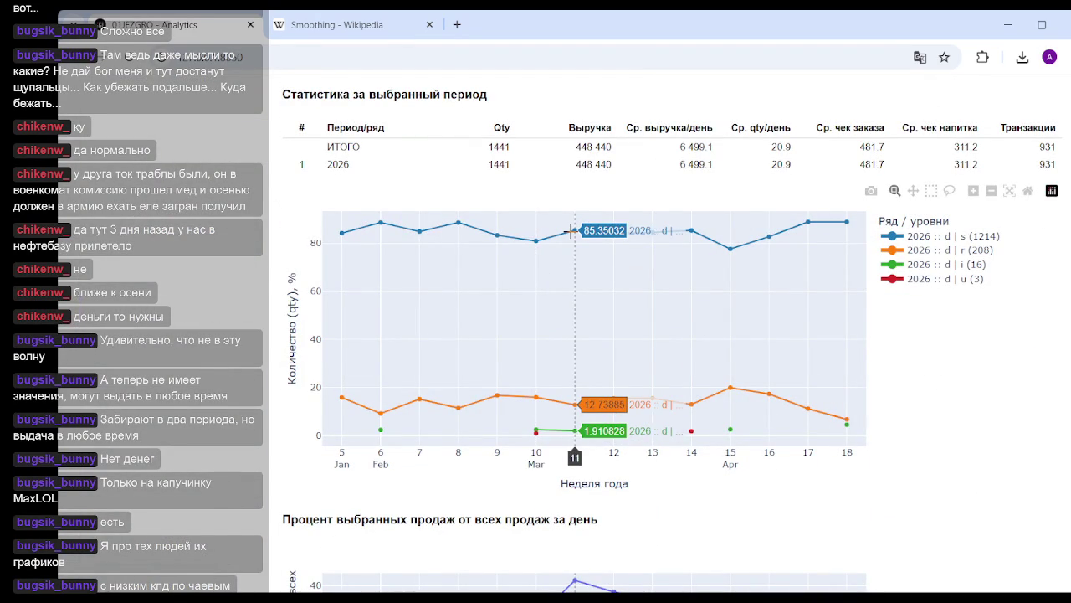
{"action": "scroll", "coordinate": [562, 278], "scroll_direction": "up", "scroll_amount": 5}
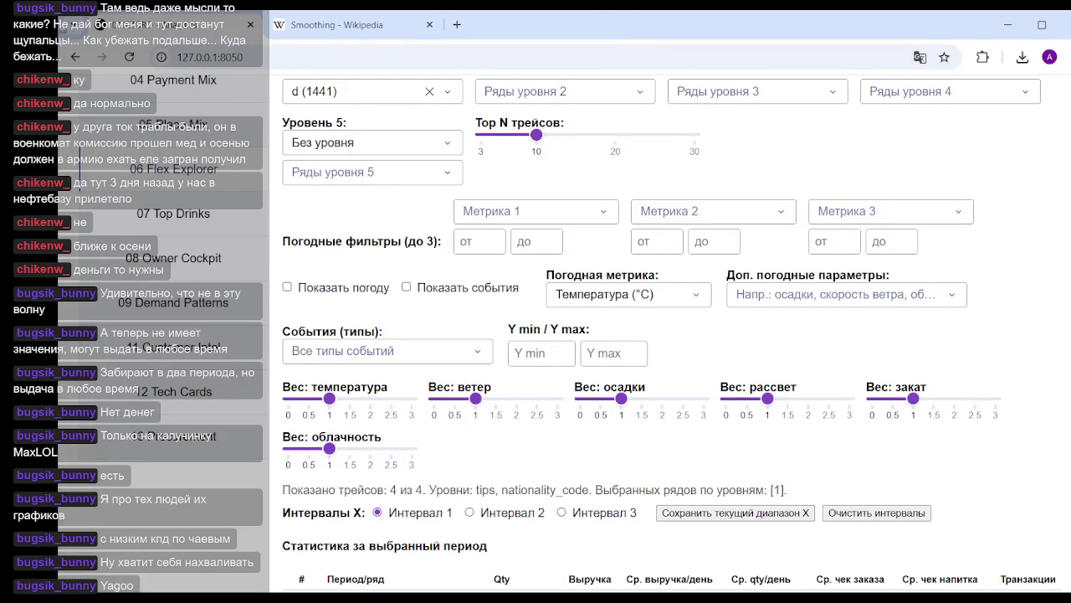
{"action": "scroll", "coordinate": [938, 252], "scroll_direction": "down", "scroll_amount": 3}
{"action": "scroll", "coordinate": [889, 241], "scroll_direction": "down", "scroll_amount": 3}
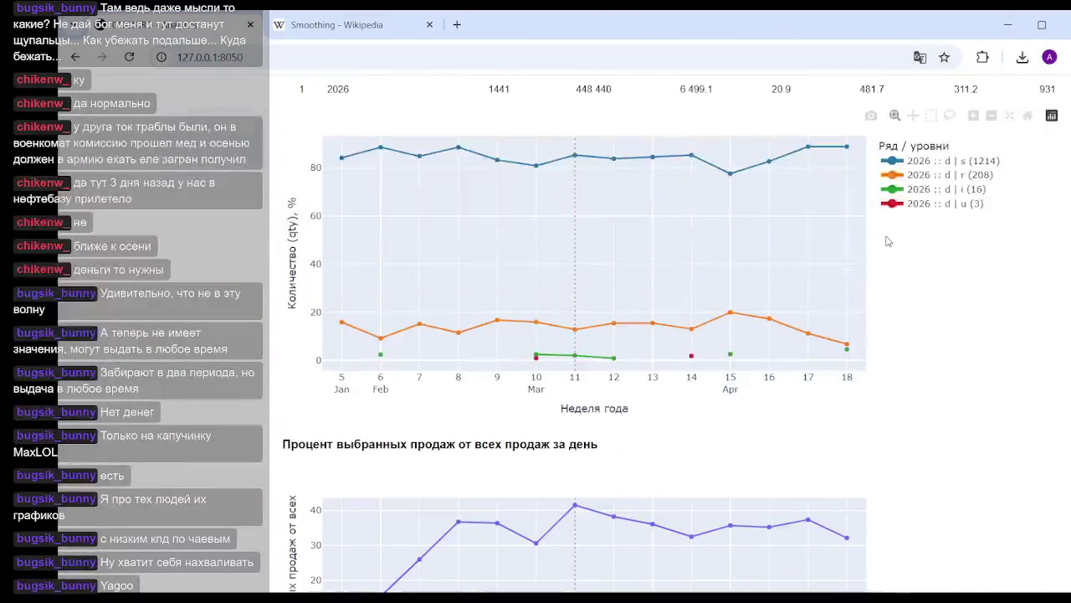
{"action": "mouse_move", "coordinate": [847, 251]}
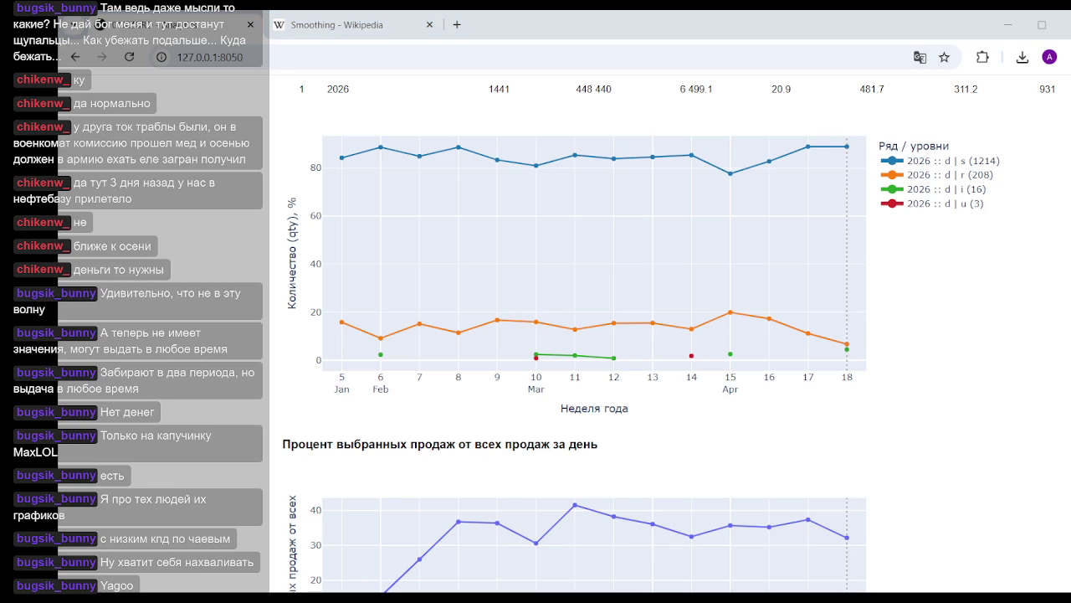
{"action": "mouse_move", "coordinate": [594, 251]}
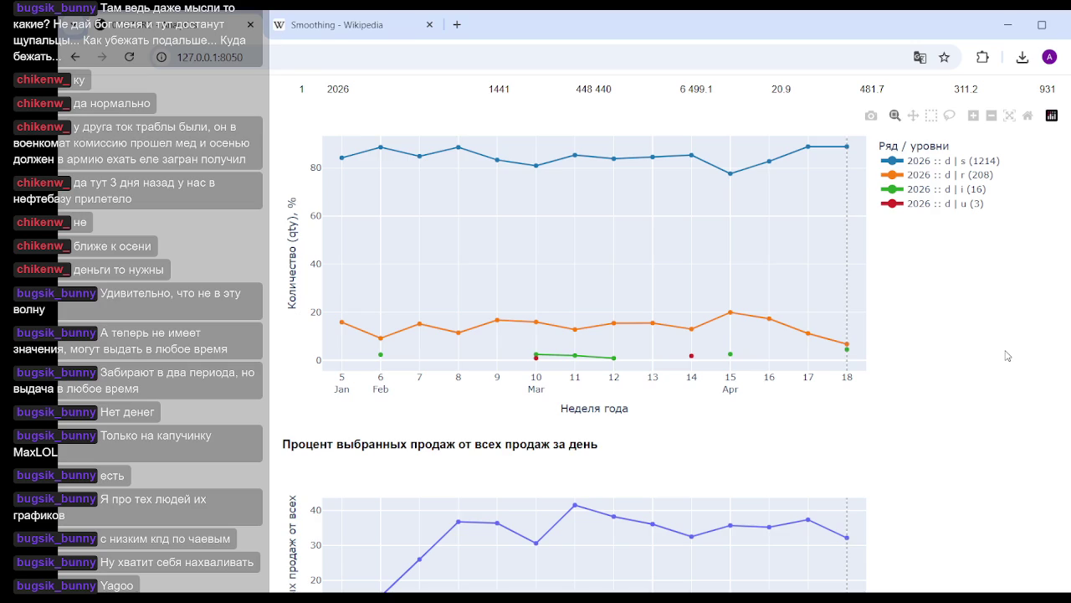
Set Уровень 2 to 'Без уровня', removing the nationality_code breakdown.
{"action": "scroll", "coordinate": [933, 359], "scroll_direction": "up", "scroll_amount": 1}
{"action": "scroll", "coordinate": [932, 358], "scroll_direction": "up", "scroll_amount": 5}
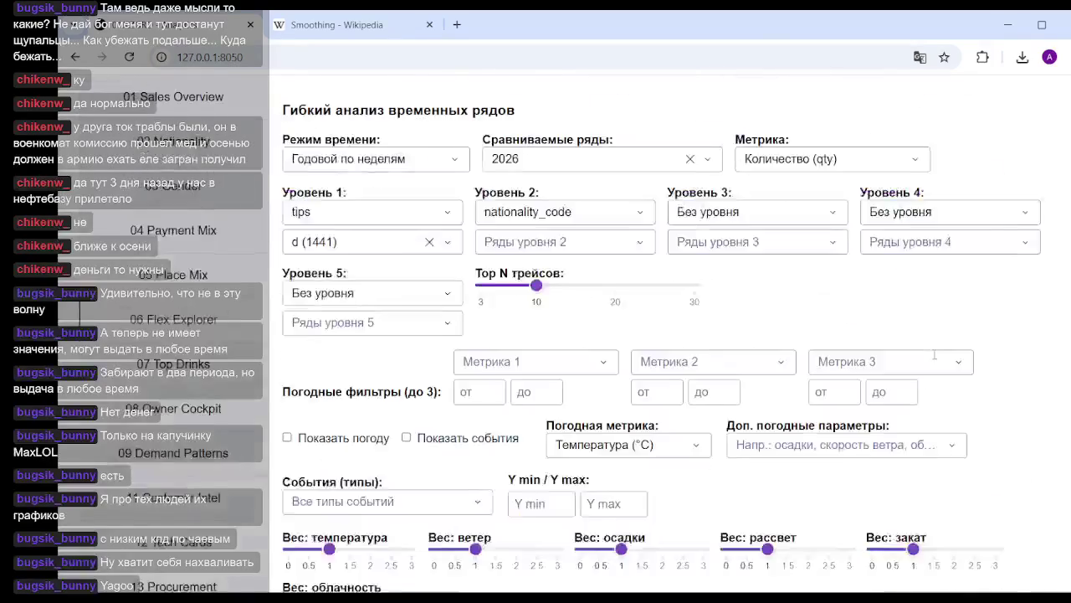
{"action": "scroll", "coordinate": [932, 358], "scroll_direction": "up", "scroll_amount": 3}
{"action": "scroll", "coordinate": [544, 385], "scroll_direction": "down", "scroll_amount": 3}
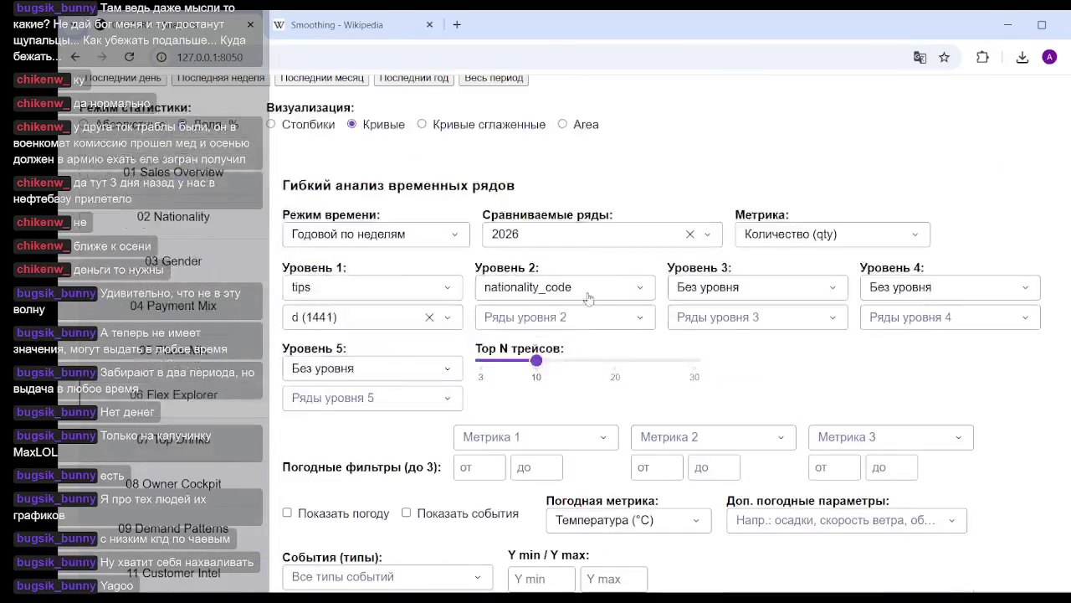
{"action": "left_click", "coordinate": [569, 289]}
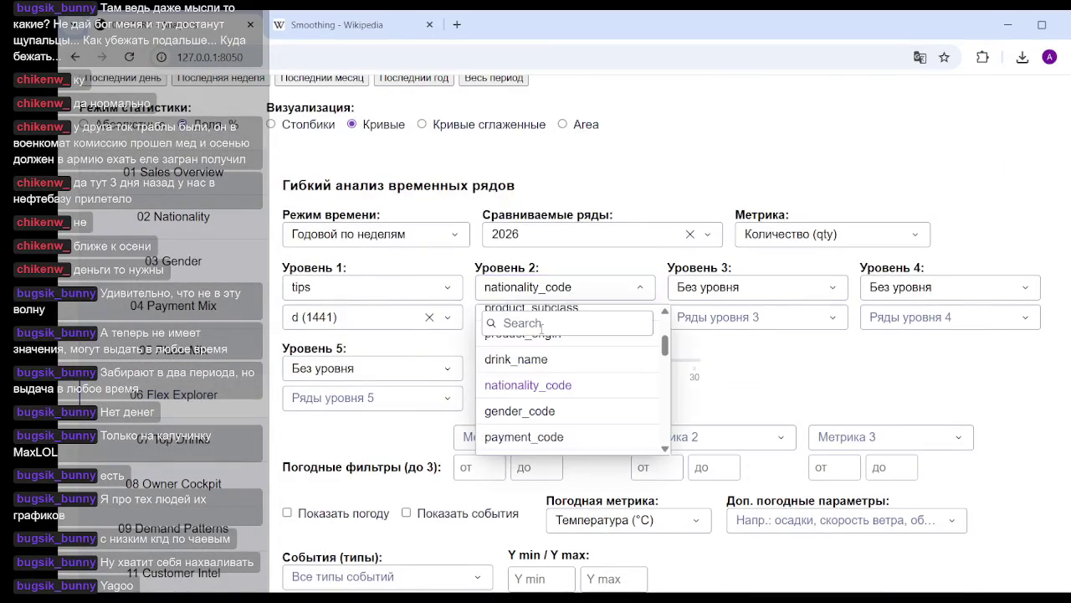
{"action": "left_click", "coordinate": [527, 356]}
Add tips n (2596) alongside d, totalling 4037 units and 1 307 030 revenue.
{"action": "left_click", "coordinate": [449, 318]}
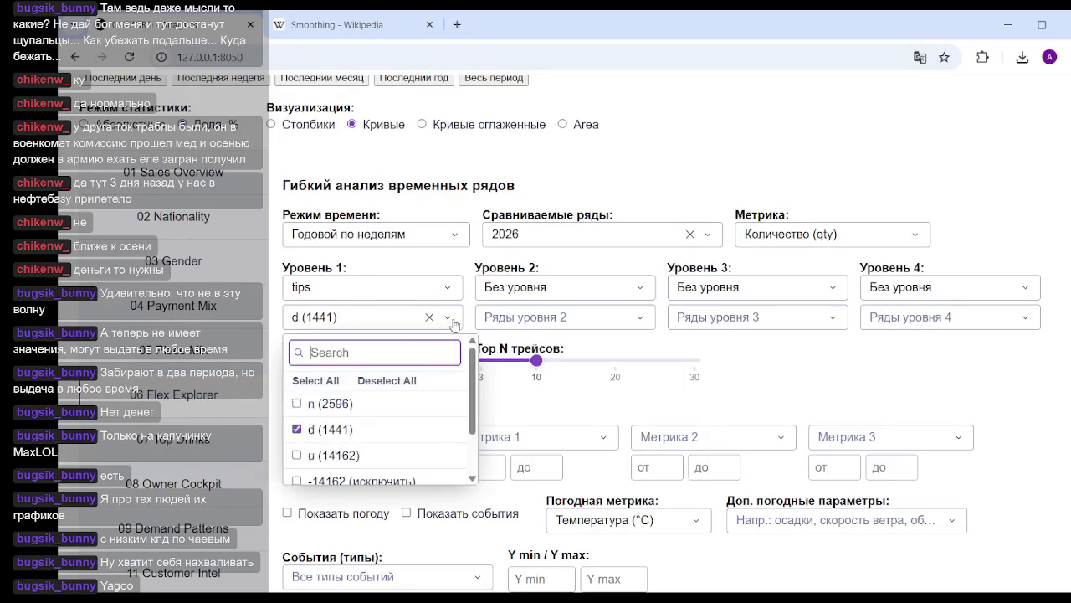
{"action": "left_click", "coordinate": [313, 428]}
{"action": "left_click", "coordinate": [307, 431]}
{"action": "left_click", "coordinate": [298, 455]}
{"action": "left_click", "coordinate": [991, 394]}
{"action": "scroll", "coordinate": [992, 385], "scroll_direction": "down", "scroll_amount": 10}
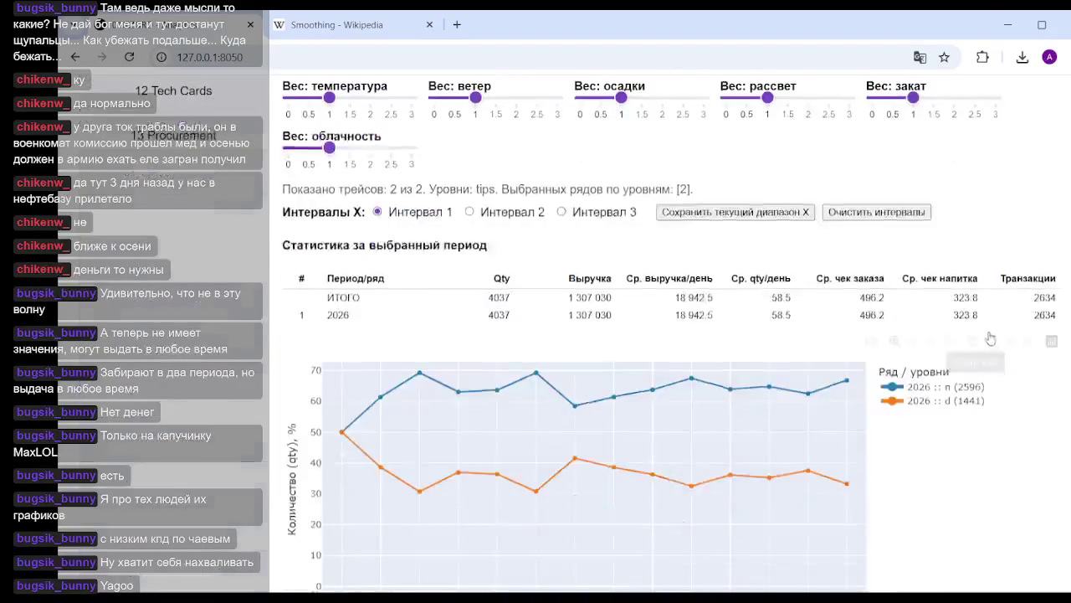
{"action": "scroll", "coordinate": [963, 351], "scroll_direction": "down", "scroll_amount": 2}
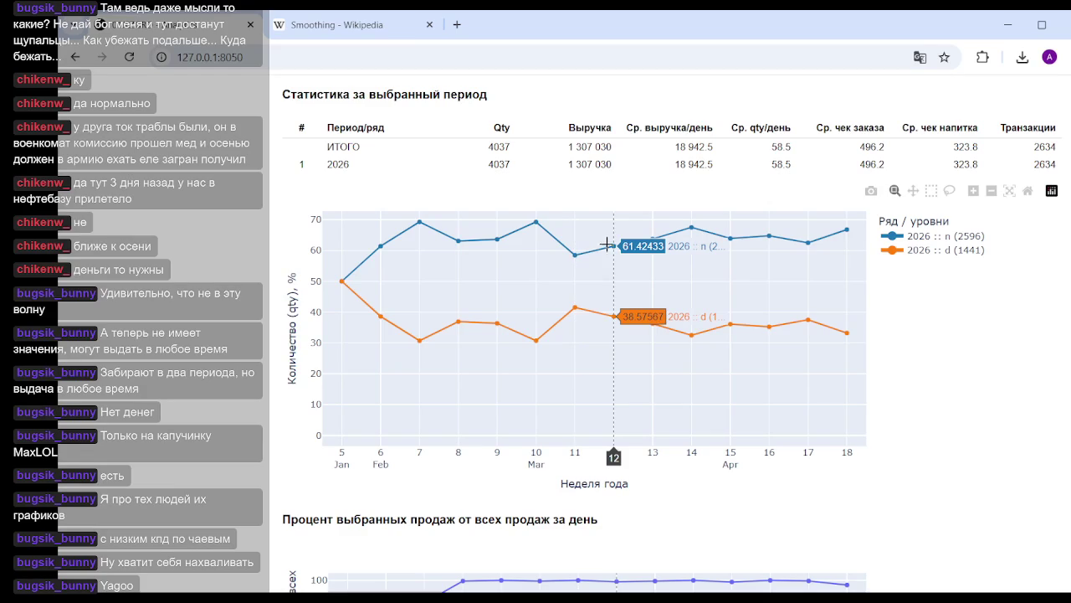
{"action": "scroll", "coordinate": [653, 390], "scroll_direction": "up", "scroll_amount": 4}
{"action": "scroll", "coordinate": [602, 297], "scroll_direction": "up", "scroll_amount": 5}
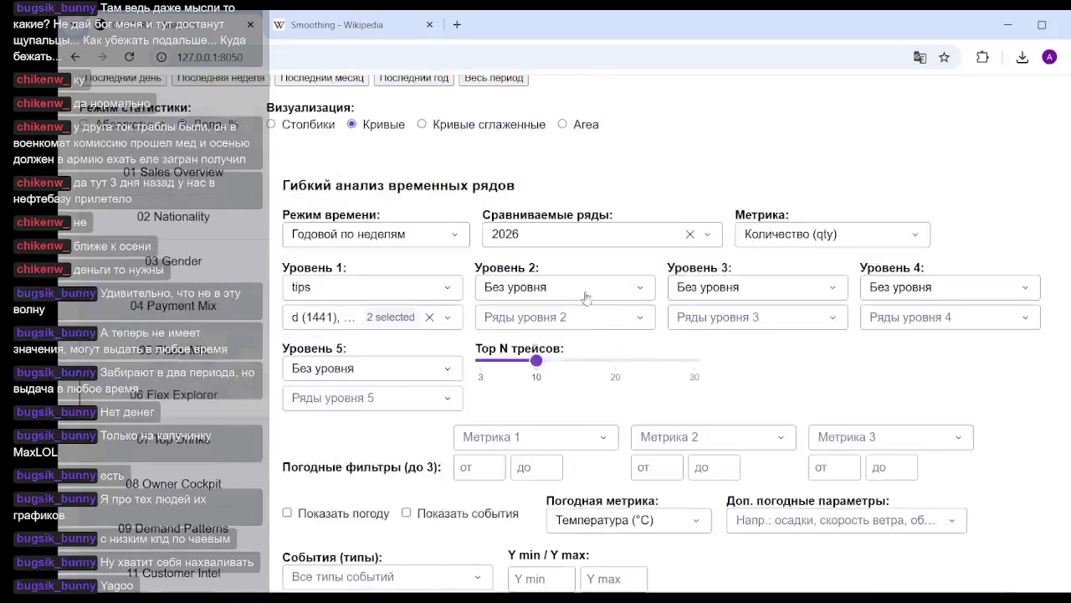
Set Уровень 2 to place_code.
{"action": "left_click", "coordinate": [612, 293]}
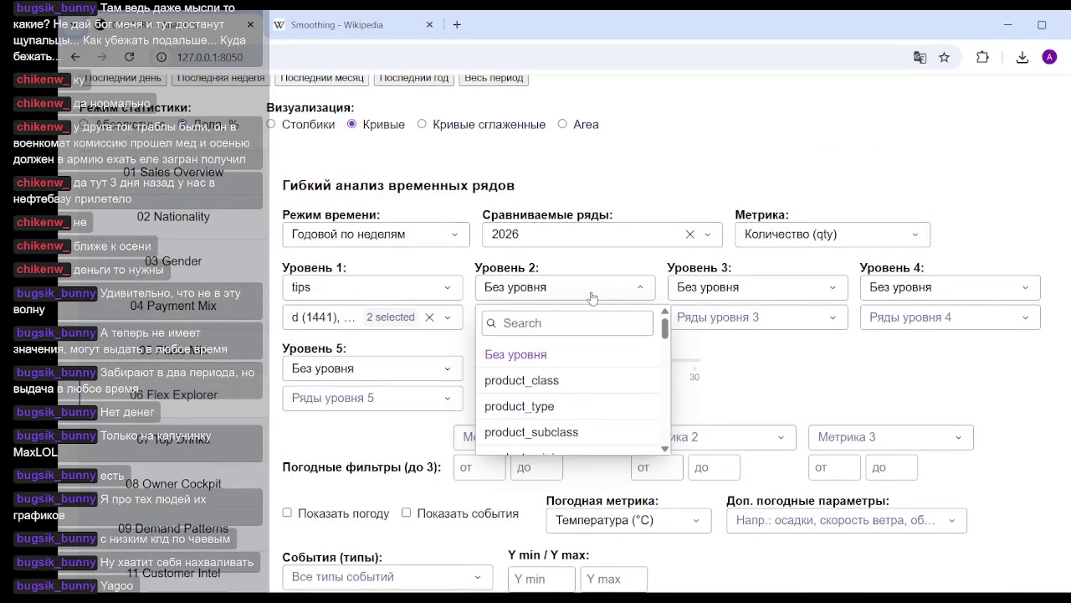
{"action": "scroll", "coordinate": [555, 389], "scroll_direction": "down", "scroll_amount": 2}
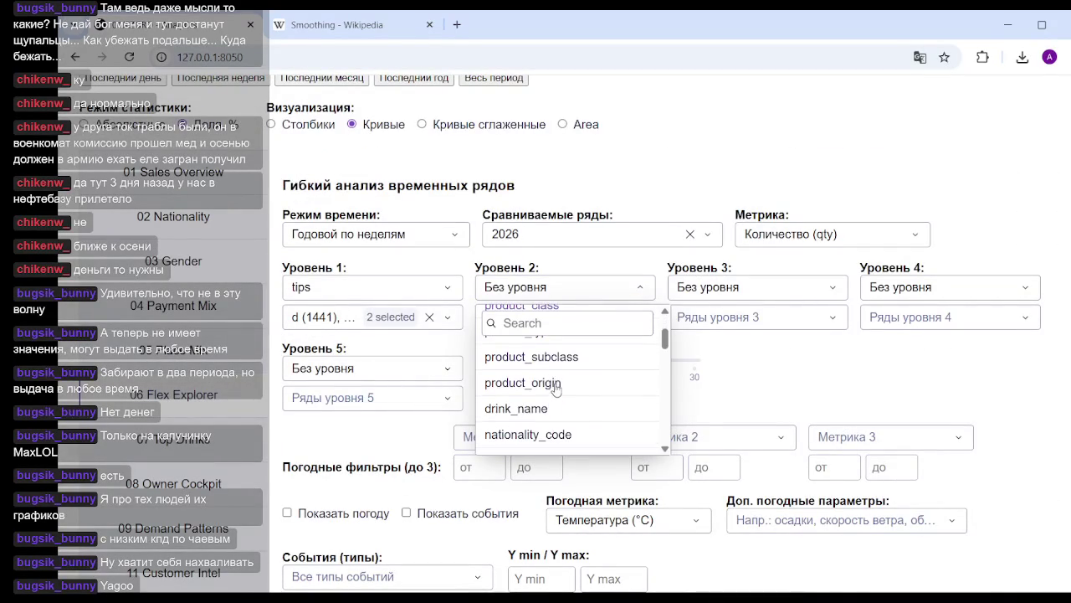
{"action": "scroll", "coordinate": [561, 394], "scroll_direction": "down", "scroll_amount": 1}
{"action": "scroll", "coordinate": [561, 393], "scroll_direction": "down", "scroll_amount": 2}
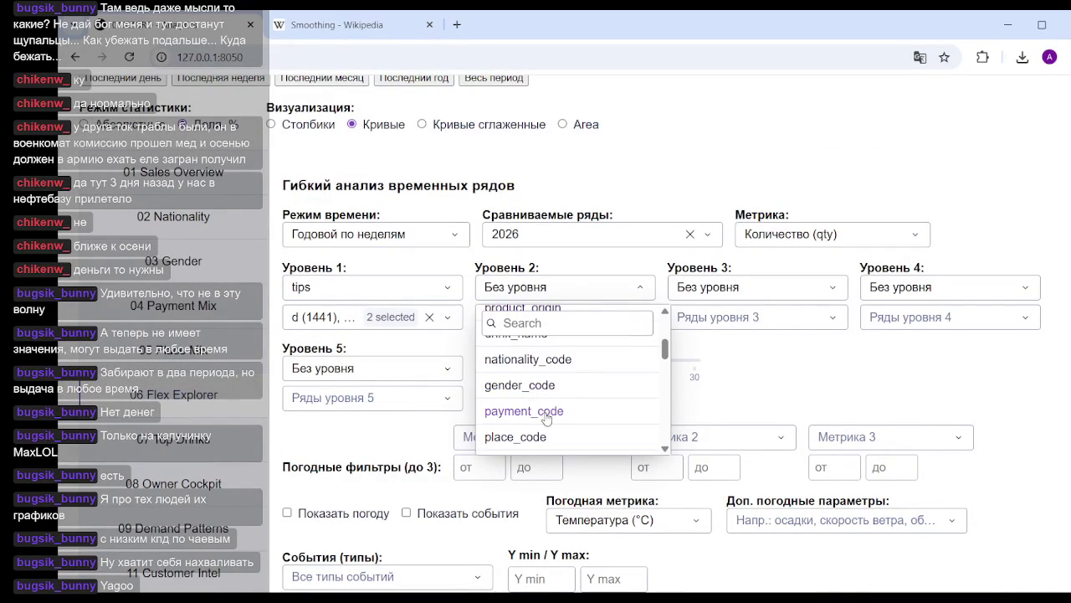
{"action": "left_click", "coordinate": [527, 435]}
Keep only place o (2456) at level 2, giving n 1402 and d 1054.
{"action": "left_click", "coordinate": [568, 325]}
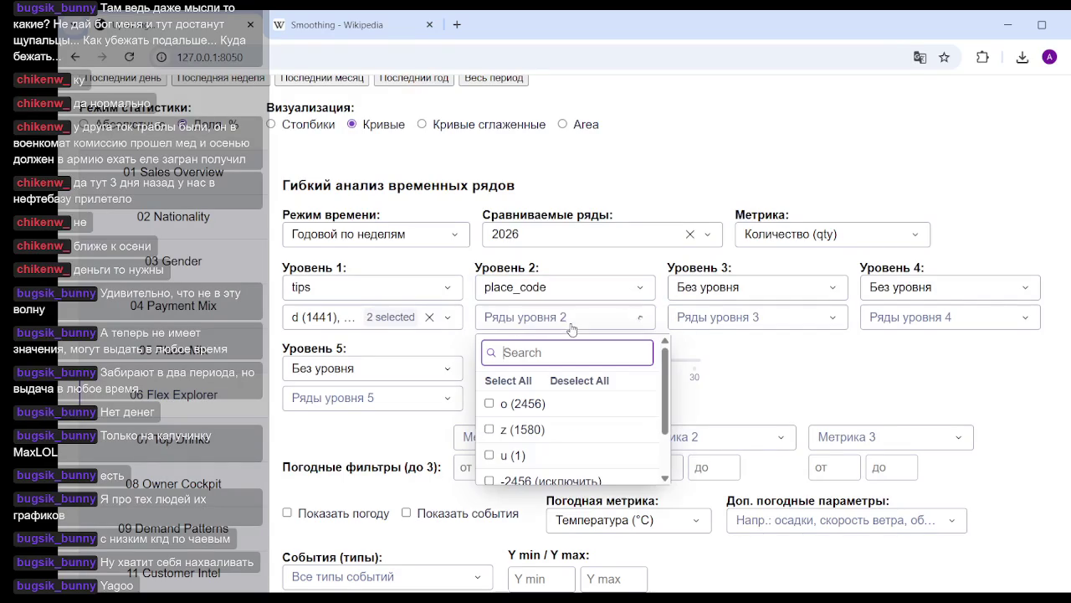
{"action": "left_click", "coordinate": [492, 403]}
{"action": "left_click", "coordinate": [979, 404]}
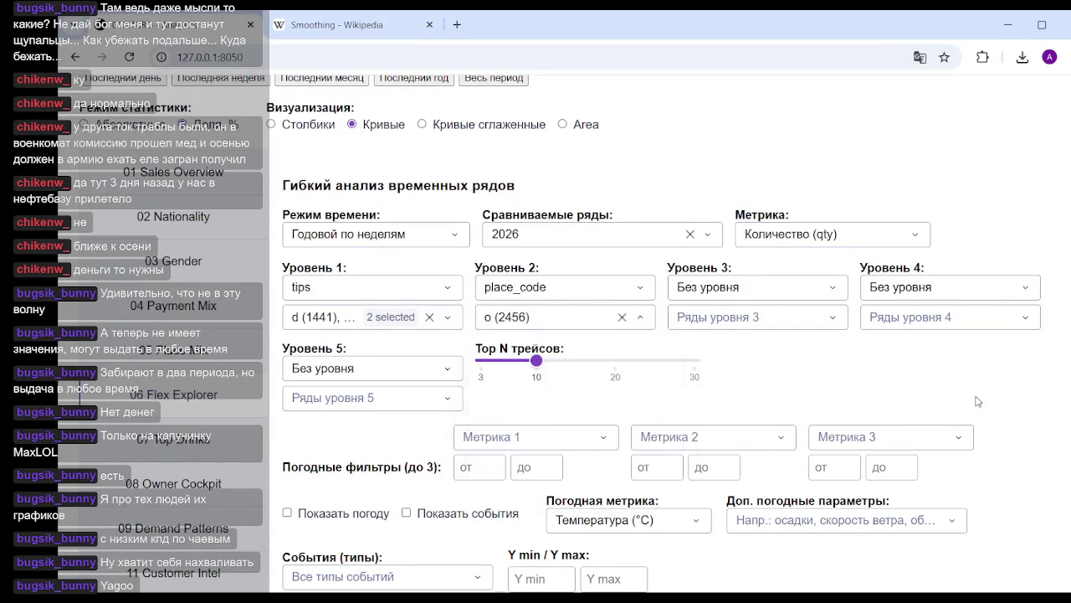
{"action": "scroll", "coordinate": [971, 385], "scroll_direction": "down", "scroll_amount": 4}
{"action": "scroll", "coordinate": [963, 385], "scroll_direction": "down", "scroll_amount": 2}
{"action": "scroll", "coordinate": [946, 383], "scroll_direction": "down", "scroll_amount": 1}
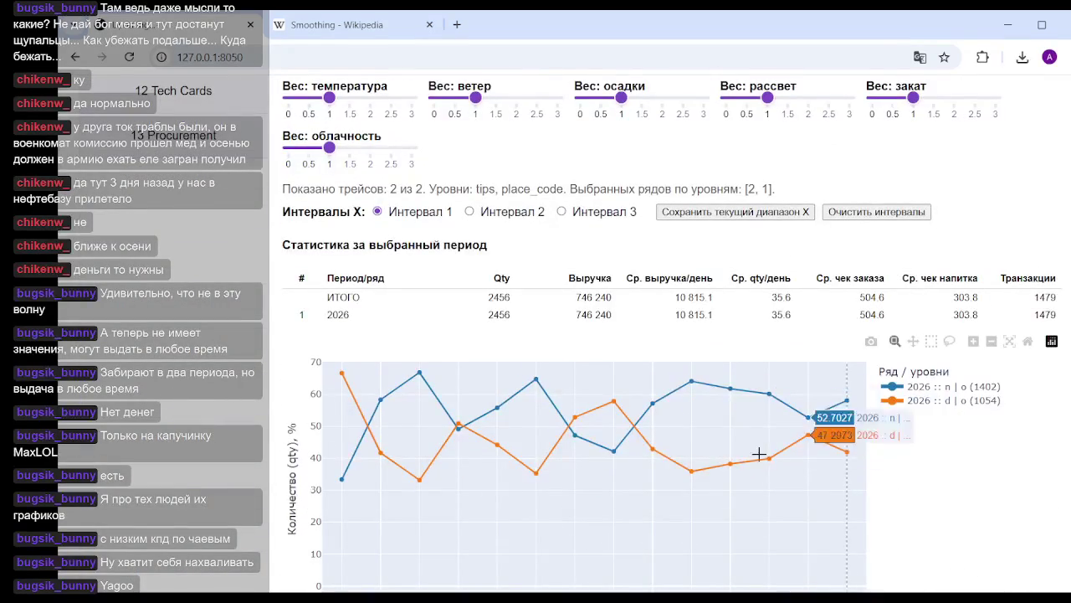
{"action": "mouse_move", "coordinate": [766, 436]}
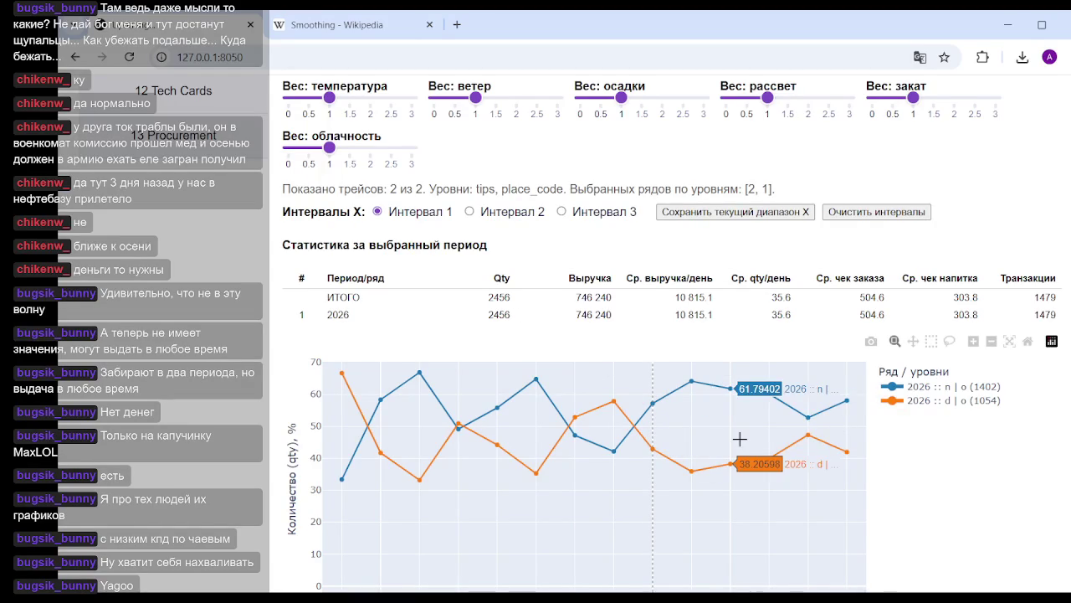
{"action": "mouse_move", "coordinate": [730, 427]}
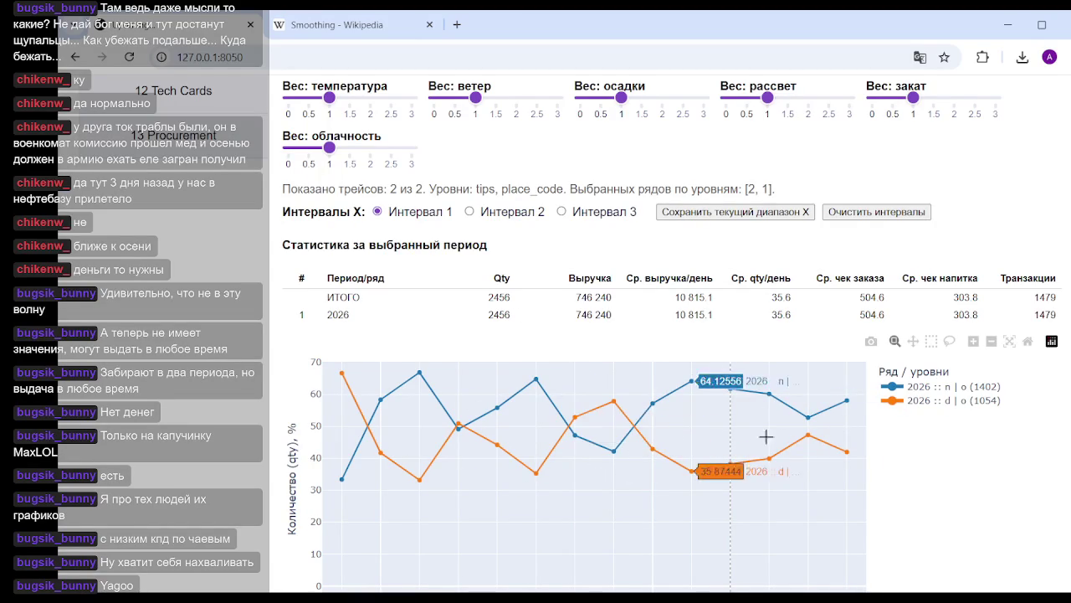
{"action": "scroll", "coordinate": [777, 450], "scroll_direction": "up", "scroll_amount": 3}
{"action": "scroll", "coordinate": [780, 452], "scroll_direction": "up", "scroll_amount": 3}
{"action": "left_click", "coordinate": [741, 291]}
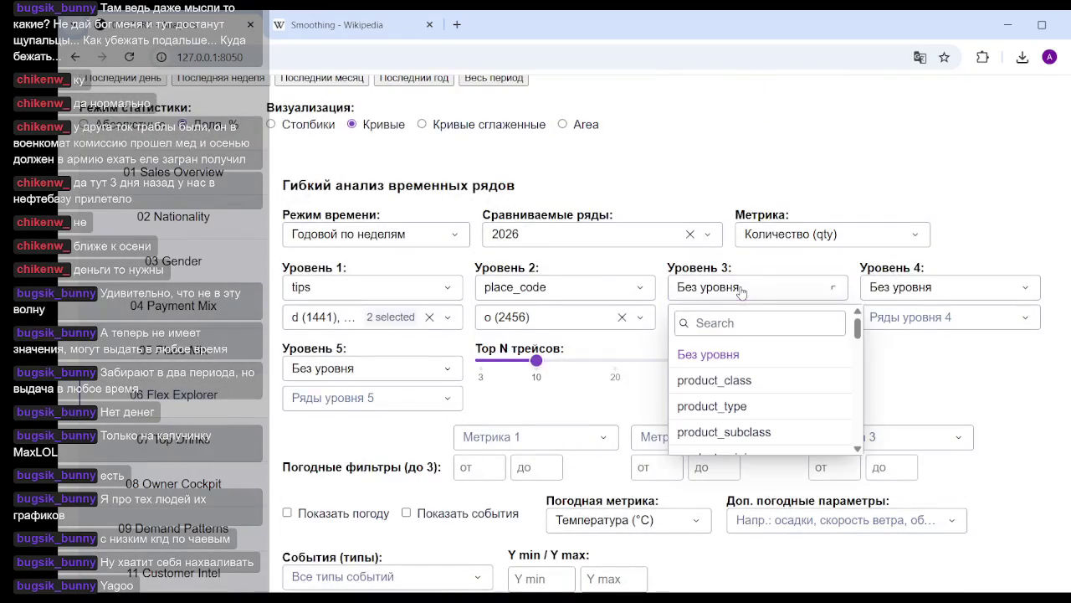
Set Уровень 3 to nationality_code.
{"action": "scroll", "coordinate": [733, 397], "scroll_direction": "down", "scroll_amount": 1}
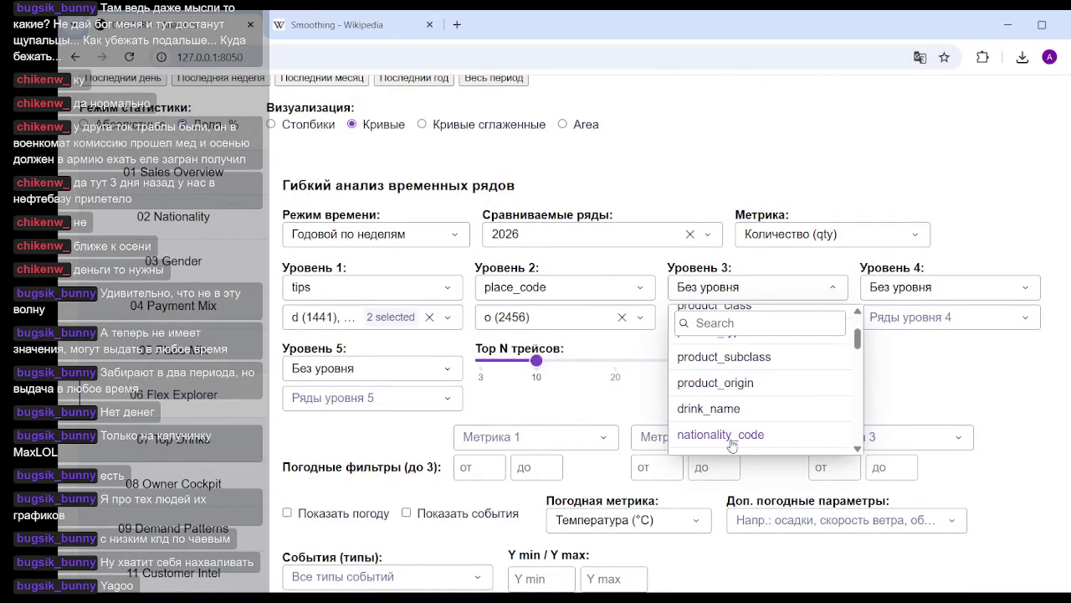
{"action": "left_click", "coordinate": [733, 441]}
{"action": "scroll", "coordinate": [964, 373], "scroll_direction": "down", "scroll_amount": 1}
{"action": "scroll", "coordinate": [950, 341], "scroll_direction": "up", "scroll_amount": 4}
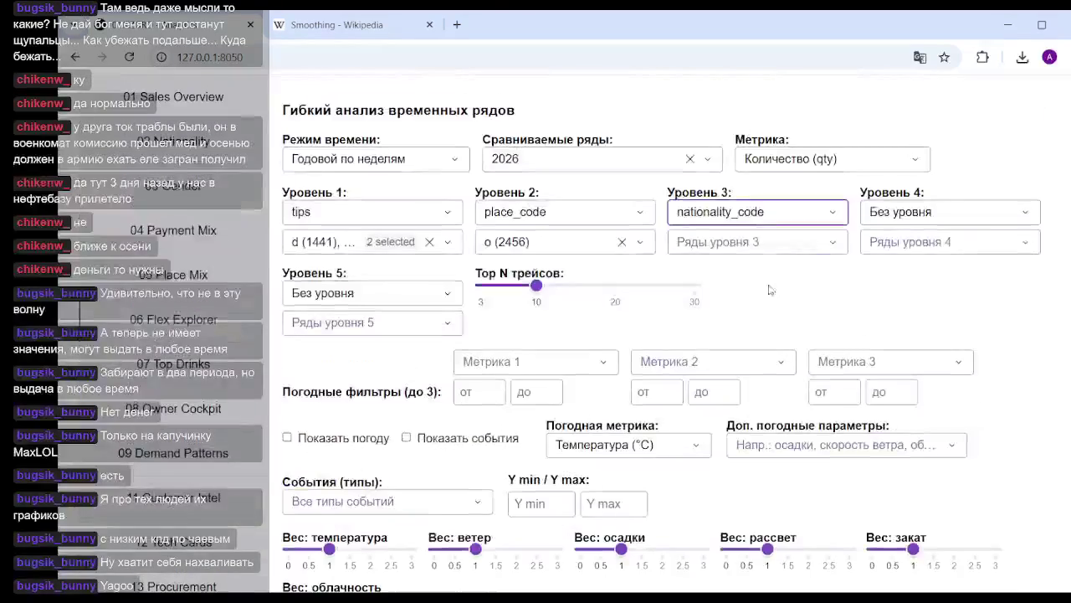
Limit Ряды уровня 3 to nationalities s and r and review the stats, chart and correlation sections.
{"action": "left_click", "coordinate": [756, 242]}
{"action": "left_click", "coordinate": [683, 328]}
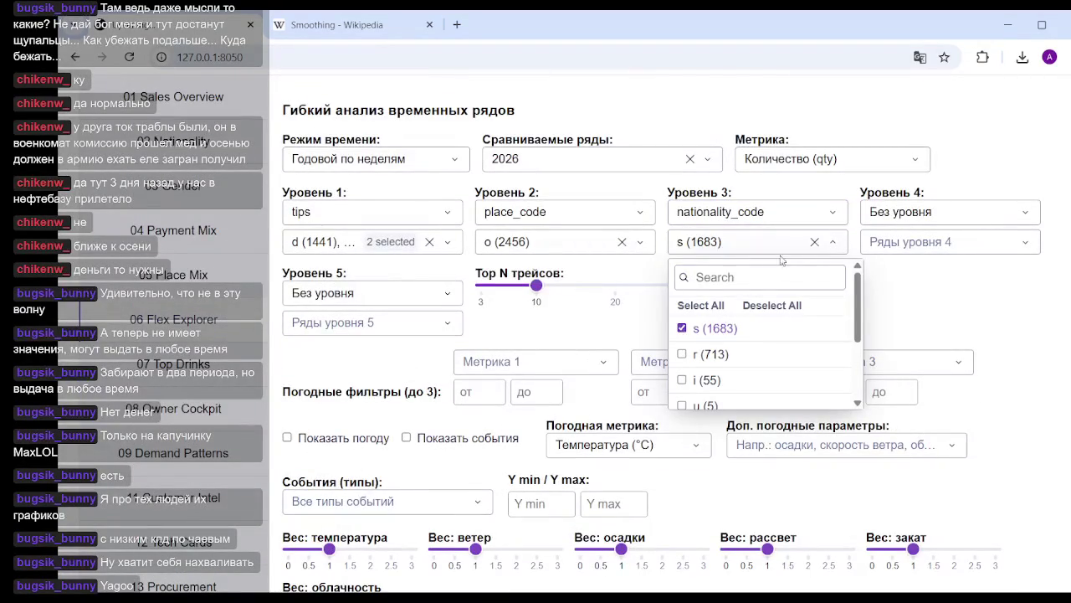
{"action": "left_click", "coordinate": [683, 355]}
{"action": "left_click", "coordinate": [1019, 352]}
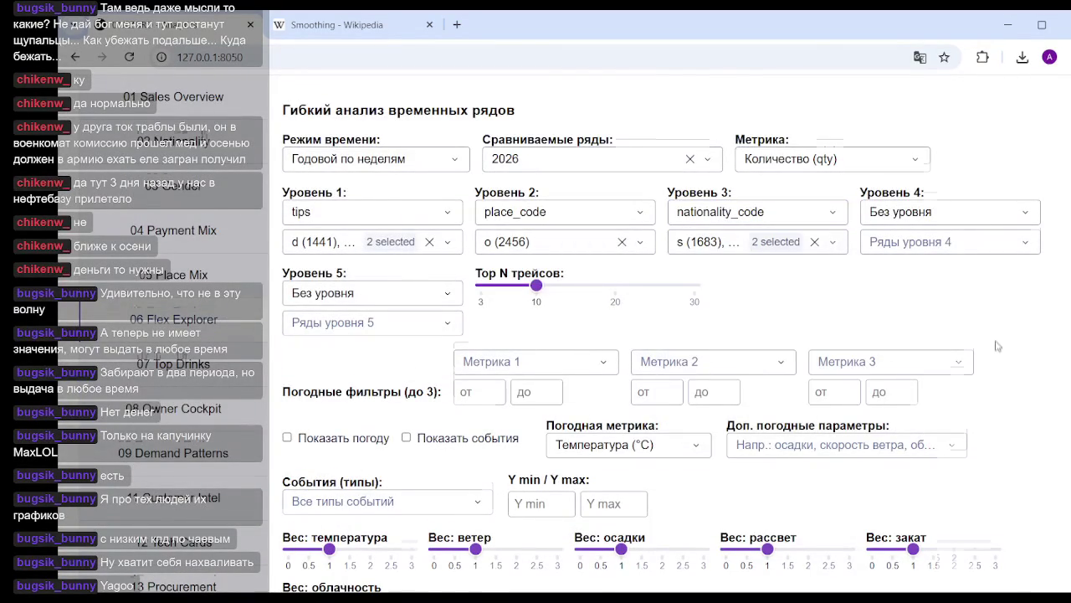
{"action": "scroll", "coordinate": [1020, 351], "scroll_direction": "down", "scroll_amount": 6}
{"action": "scroll", "coordinate": [962, 353], "scroll_direction": "down", "scroll_amount": 2}
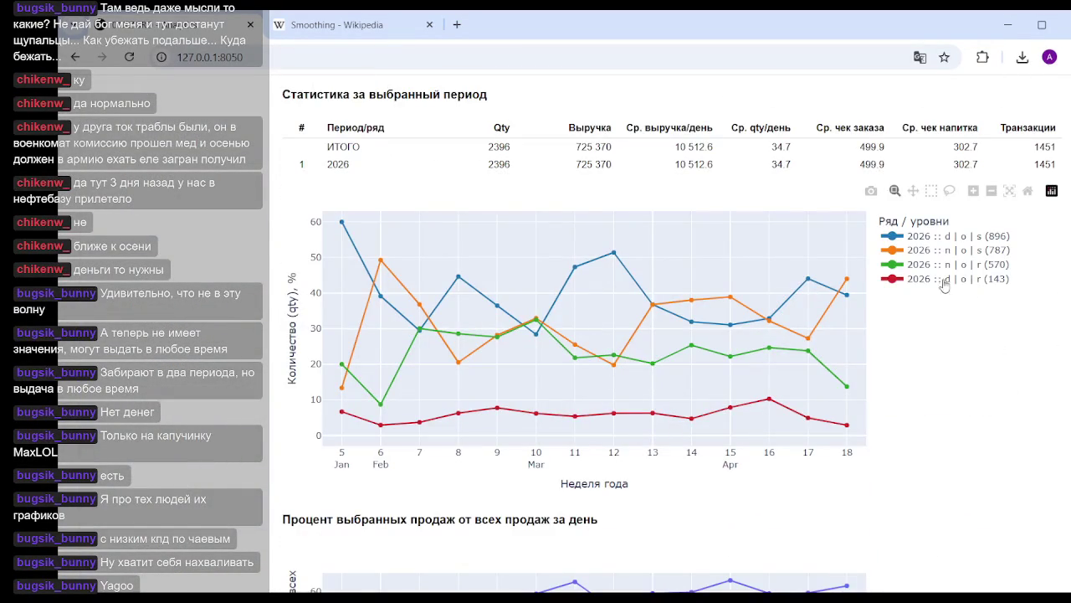
{"action": "mouse_move", "coordinate": [730, 327]}
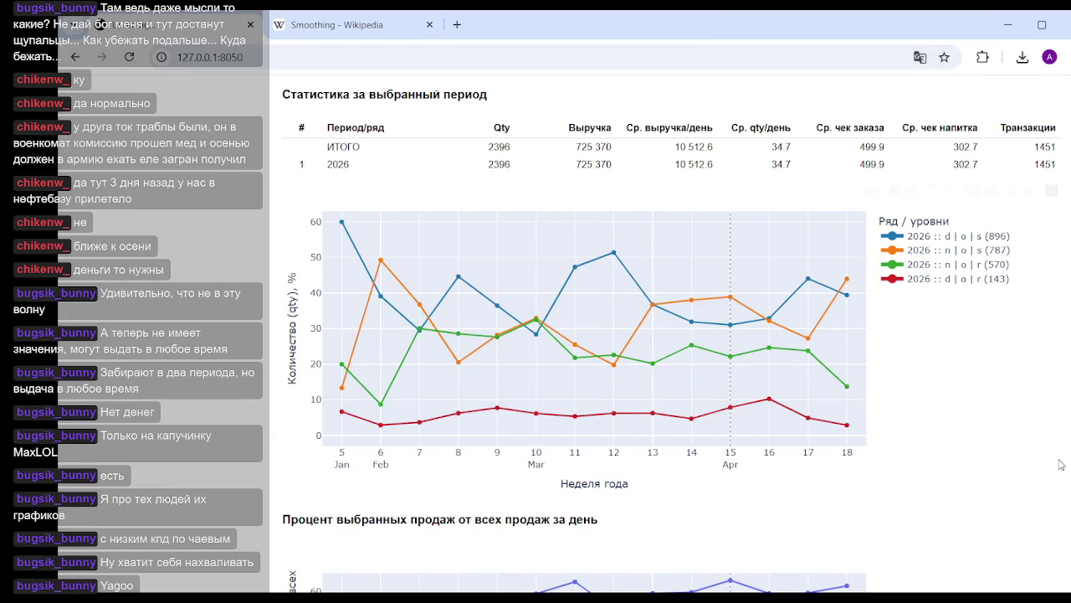
{"action": "scroll", "coordinate": [1060, 465], "scroll_direction": "down", "scroll_amount": 5}
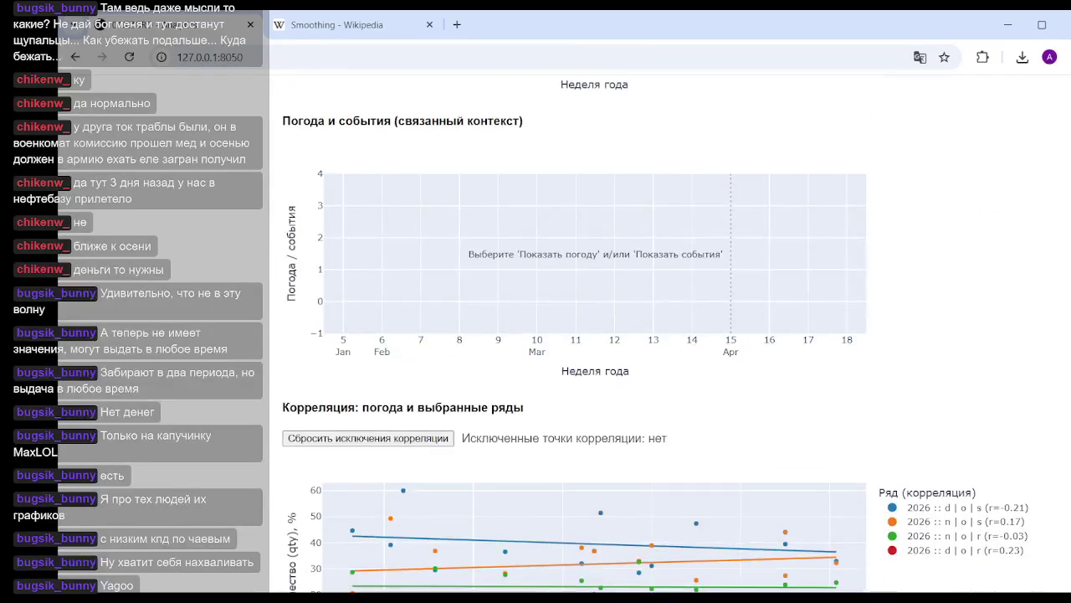
{"action": "scroll", "coordinate": [1060, 465], "scroll_direction": "up", "scroll_amount": 10}
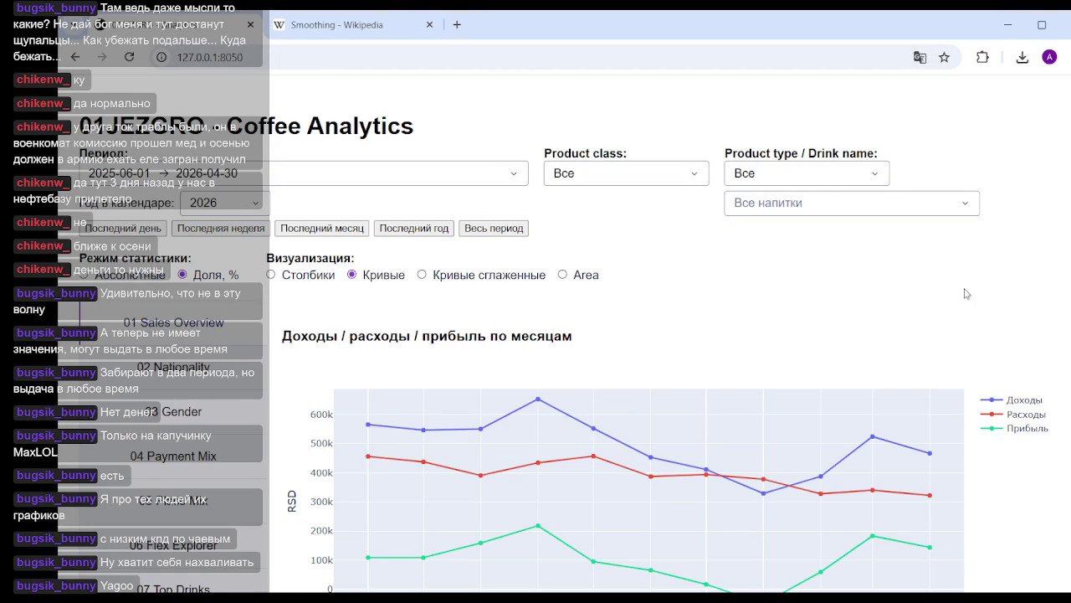
{"action": "scroll", "coordinate": [969, 286], "scroll_direction": "down", "scroll_amount": 3}
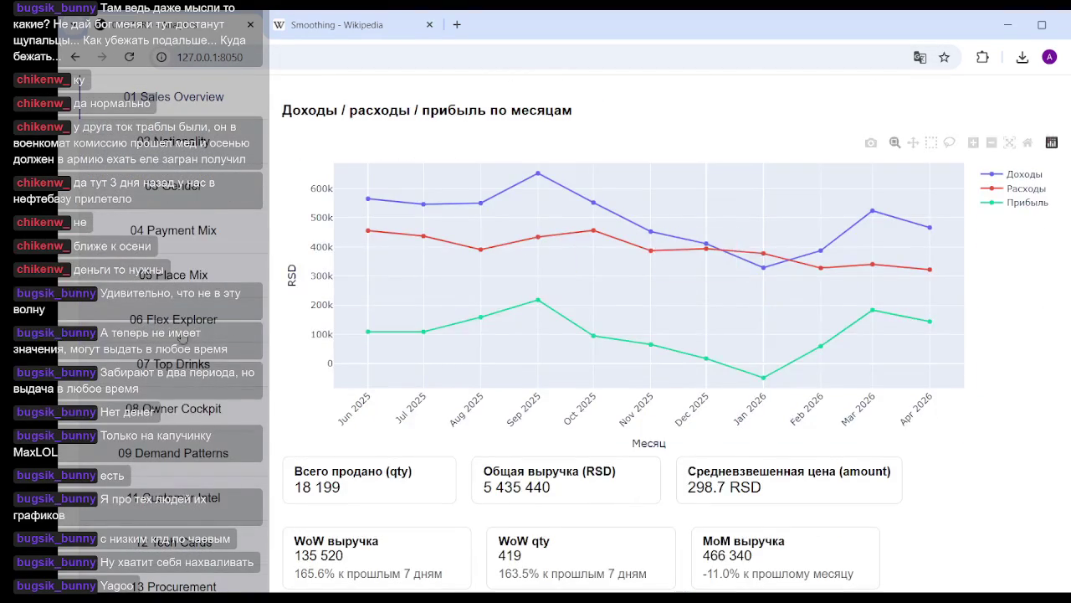
Open the 06 Flex Explorer page and look over the Уровень 1 breakdown fields without choosing one.
{"action": "left_click", "coordinate": [161, 320]}
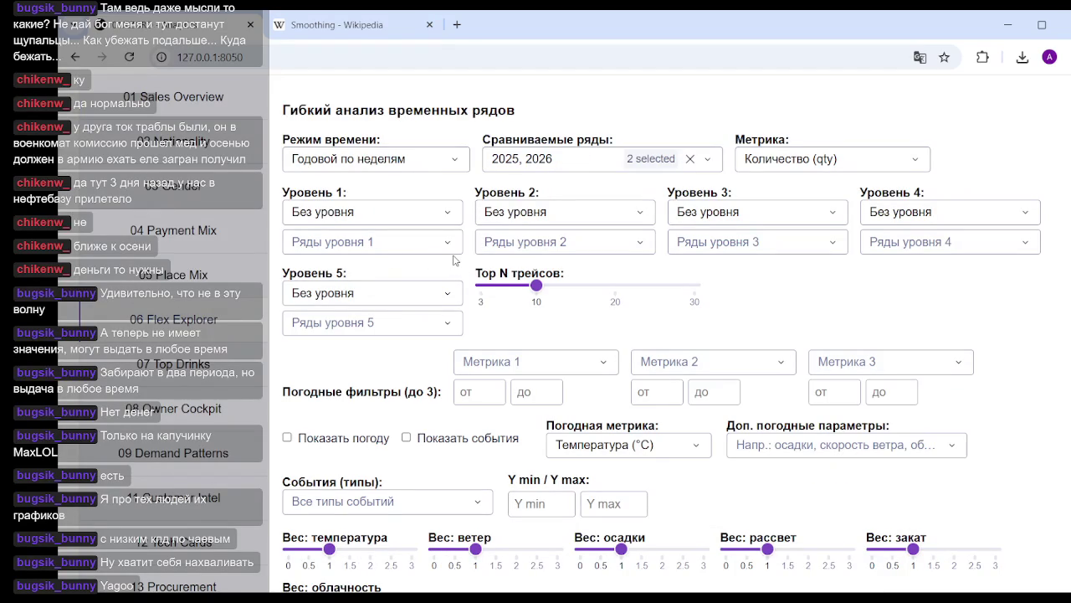
{"action": "left_click", "coordinate": [423, 212]}
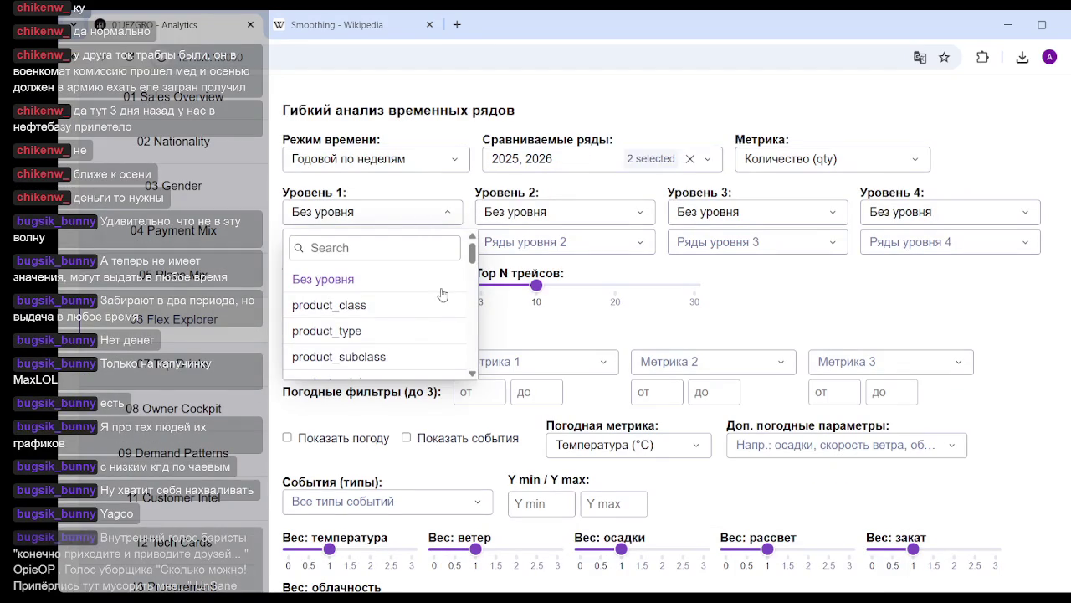
{"action": "scroll", "coordinate": [414, 343], "scroll_direction": "down", "scroll_amount": 2}
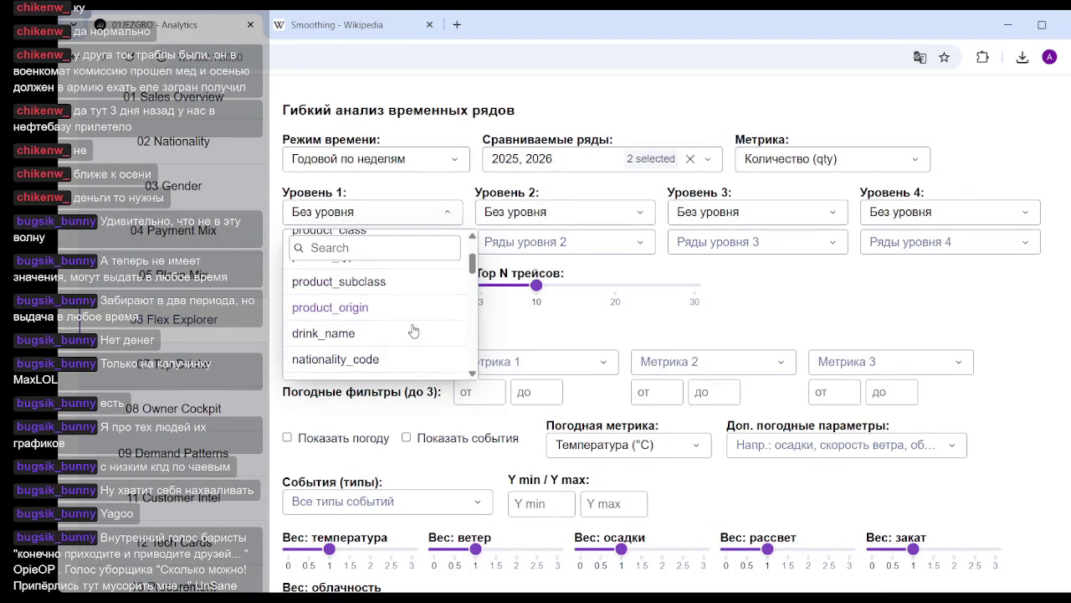
{"action": "scroll", "coordinate": [413, 330], "scroll_direction": "down", "scroll_amount": 2}
{"action": "left_click", "coordinate": [772, 313]}
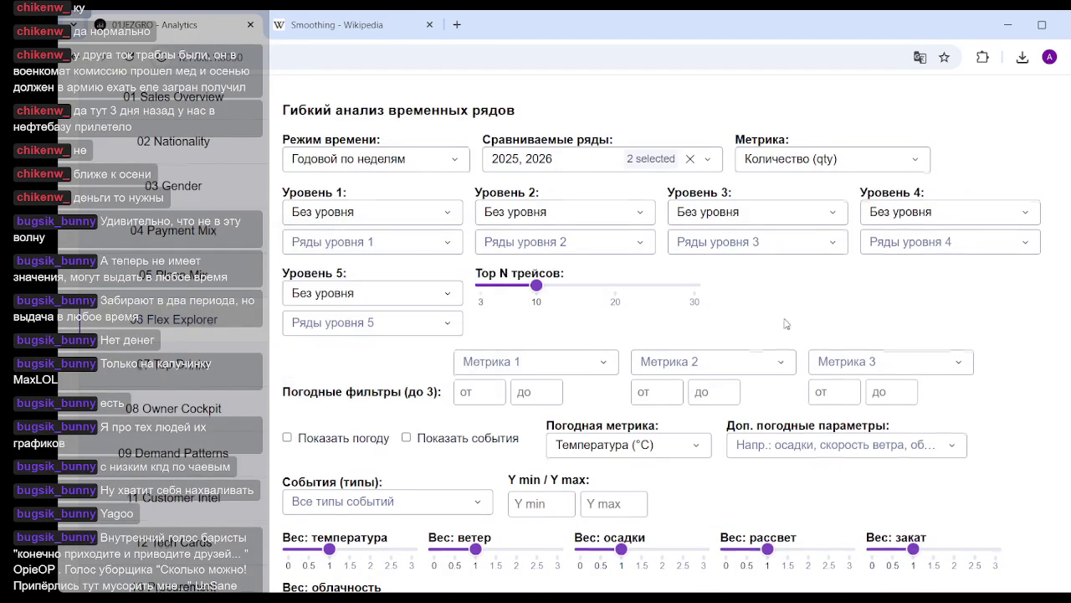
Review the Метрика options, keeping Количество (qty) as the charted metric.
{"action": "scroll", "coordinate": [829, 329], "scroll_direction": "up", "scroll_amount": 3}
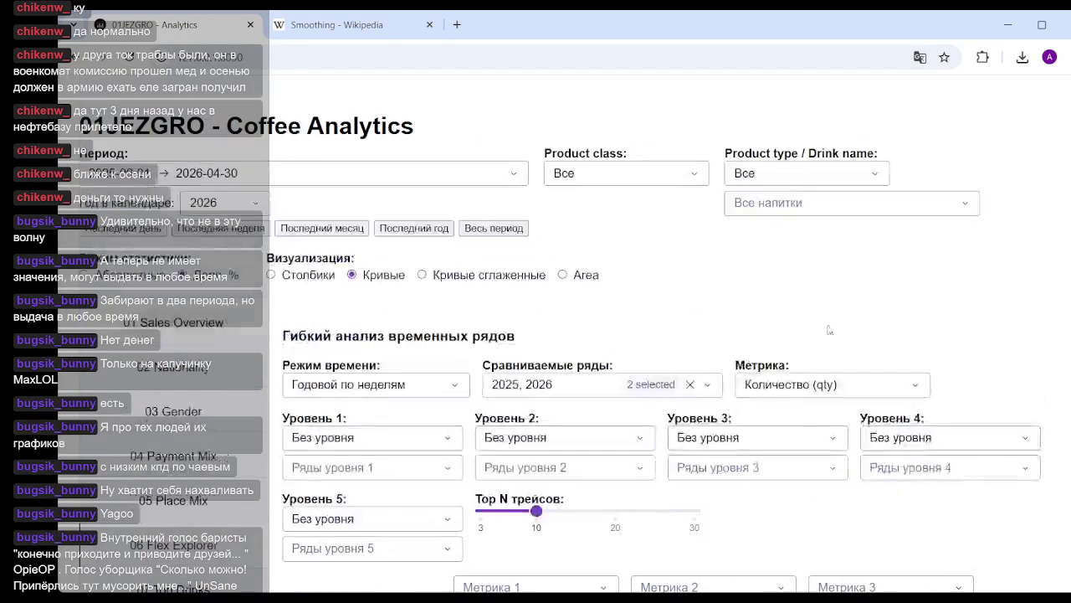
{"action": "left_click", "coordinate": [857, 386]}
{"action": "scroll", "coordinate": [846, 510], "scroll_direction": "down", "scroll_amount": 1}
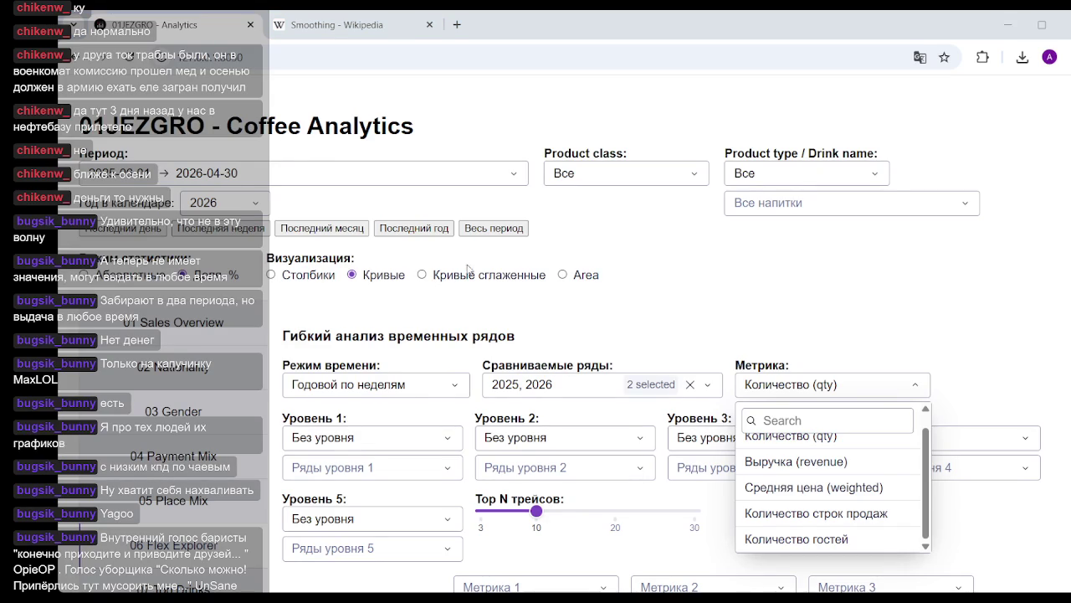
{"action": "left_click", "coordinate": [935, 299]}
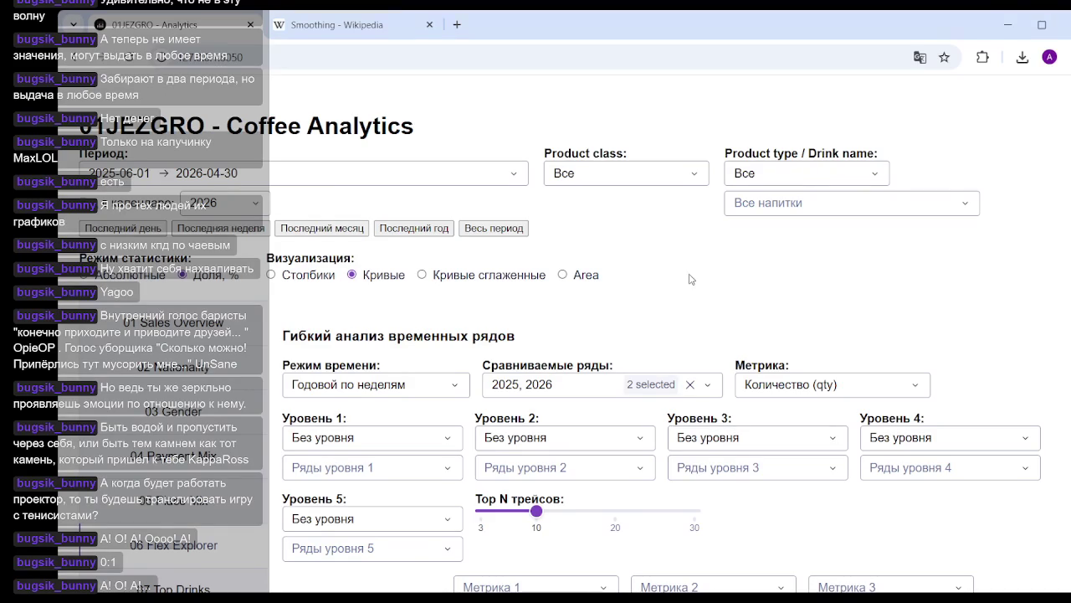
Open a spare new tab, close the Smoothing Wikipedia article and return to the Analytics dashboard.
{"action": "left_click", "coordinate": [456, 26]}
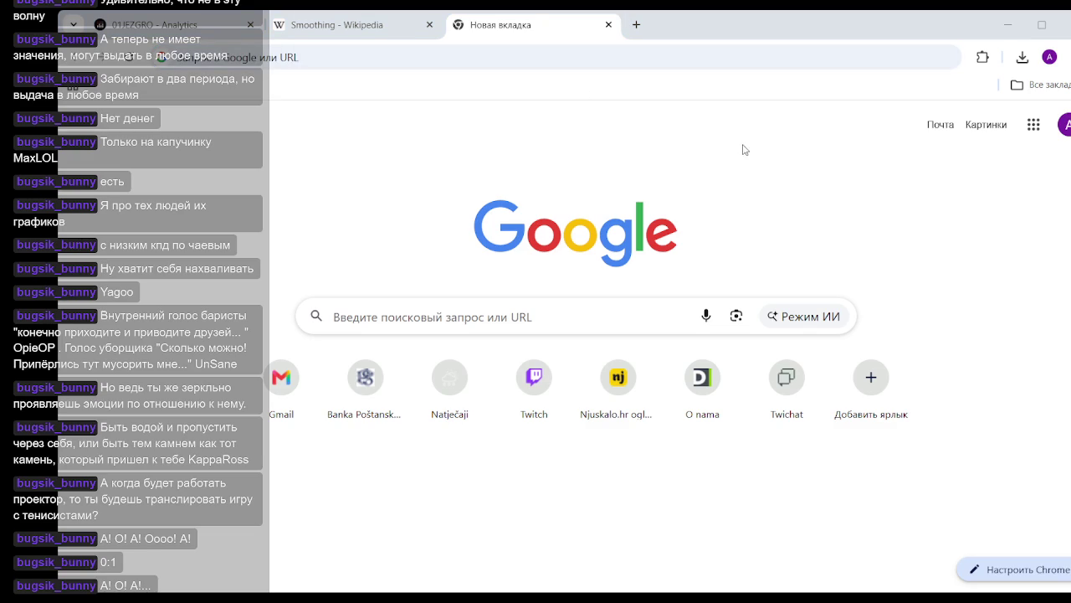
{"action": "left_click", "coordinate": [741, 189]}
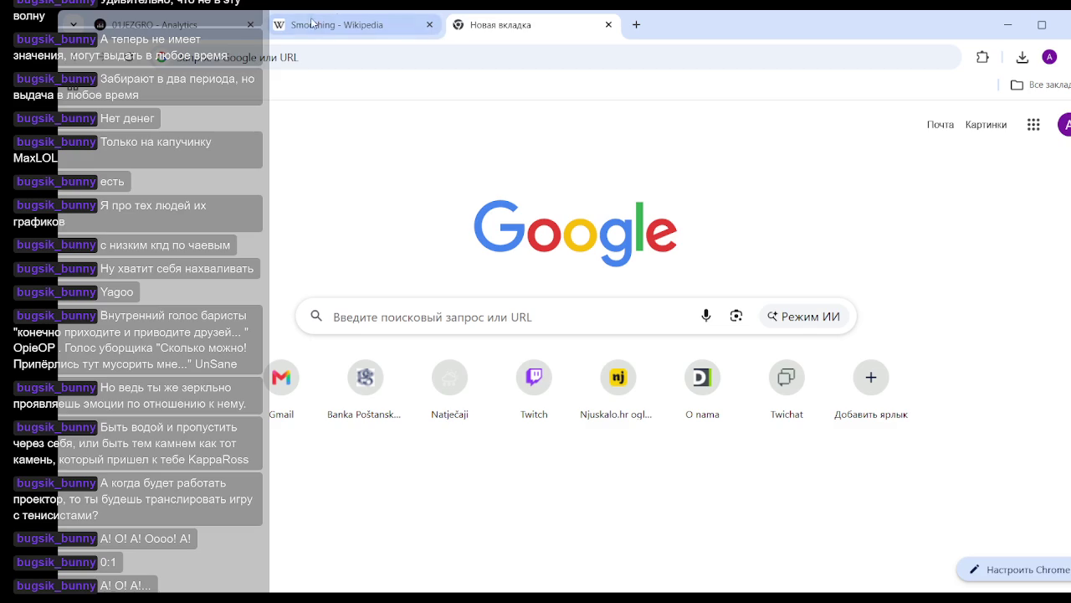
{"action": "left_click", "coordinate": [428, 25]}
{"action": "left_click", "coordinate": [209, 30]}
Break level 1 down by Ингредиенты and pick milk (9300) as the only level-1 series.
{"action": "scroll", "coordinate": [667, 264], "scroll_direction": "down", "scroll_amount": 2}
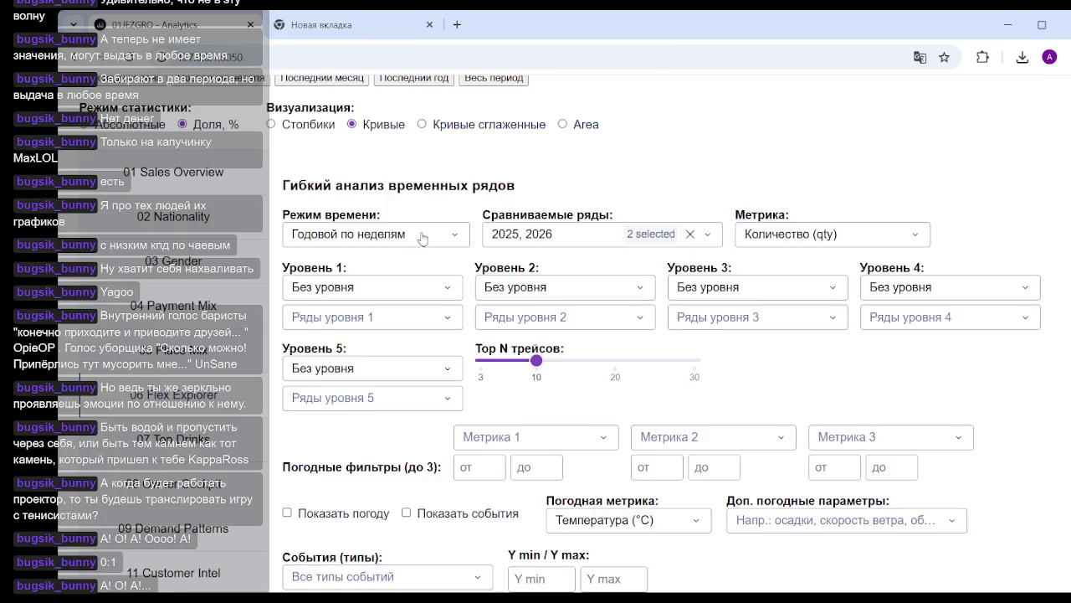
{"action": "left_click", "coordinate": [452, 293]}
{"action": "scroll", "coordinate": [439, 351], "scroll_direction": "down", "scroll_amount": 1}
{"action": "scroll", "coordinate": [427, 361], "scroll_direction": "down", "scroll_amount": 2}
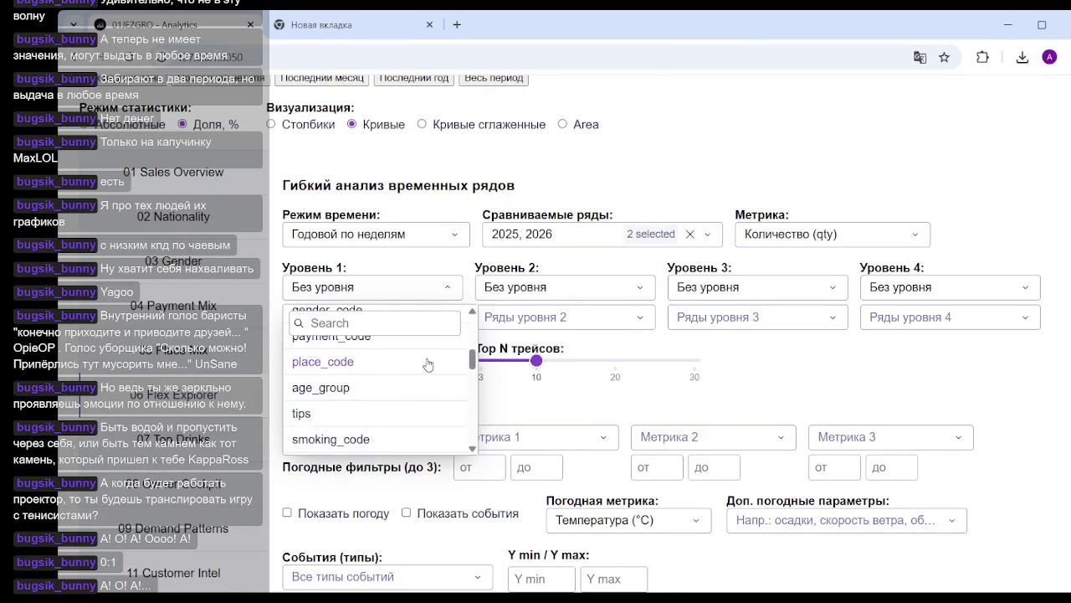
{"action": "scroll", "coordinate": [427, 364], "scroll_direction": "down", "scroll_amount": 2}
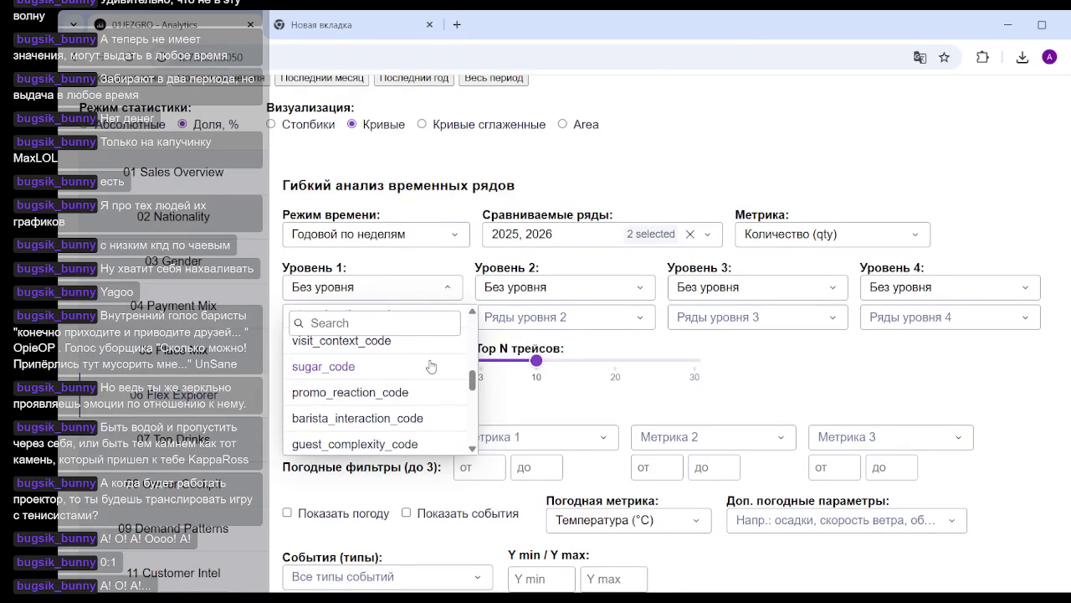
{"action": "scroll", "coordinate": [431, 364], "scroll_direction": "up", "scroll_amount": 1}
{"action": "mouse_move", "coordinate": [471, 366]}
{"action": "left_mouse_down"}
{"action": "mouse_move", "coordinate": [473, 446]}
{"action": "mouse_move", "coordinate": [474, 431]}
{"action": "left_mouse_up"}
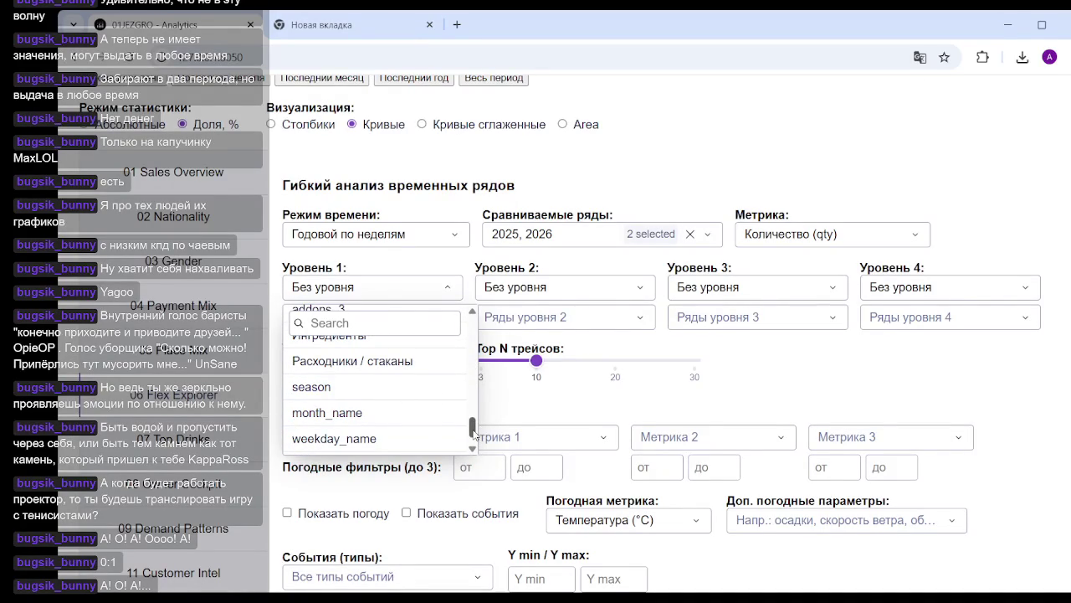
{"action": "left_click_drag", "start_coordinate": [474, 431], "coordinate": [474, 426]}
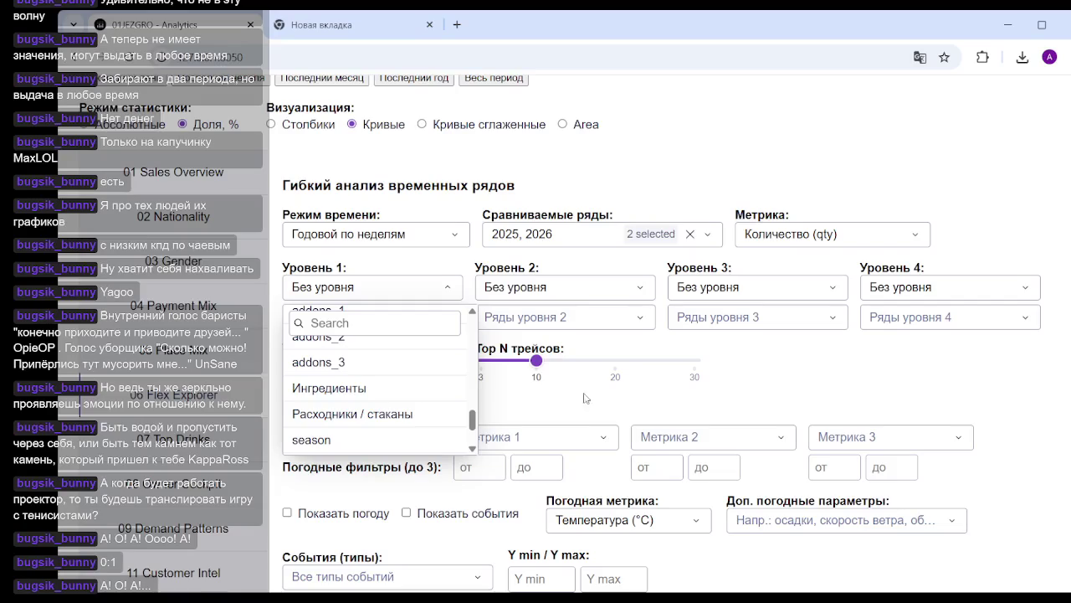
{"action": "left_click", "coordinate": [360, 388]}
{"action": "left_click", "coordinate": [398, 321]}
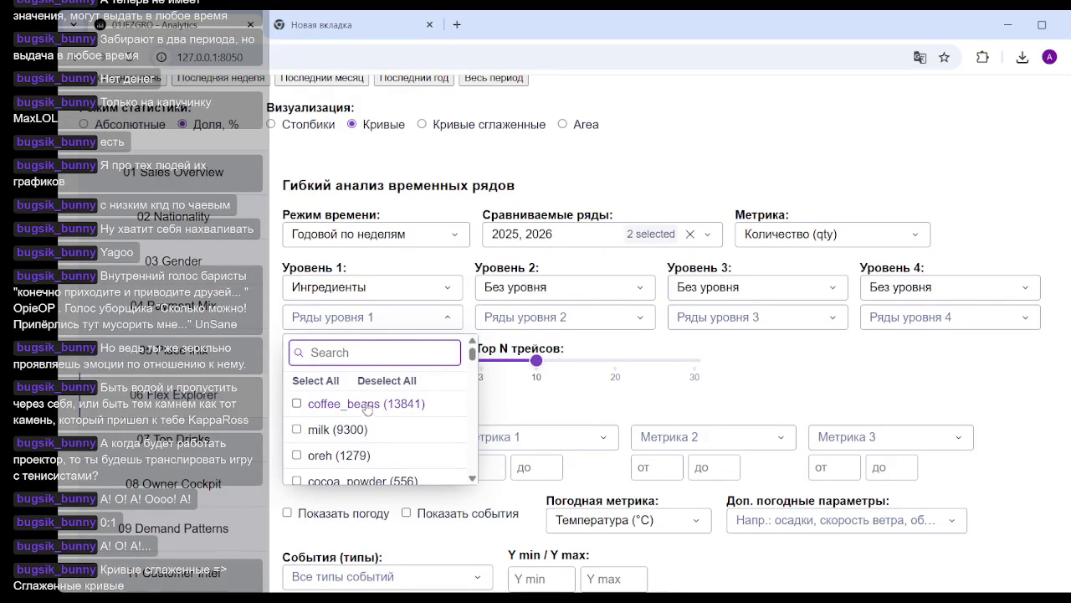
{"action": "left_click", "coordinate": [327, 430]}
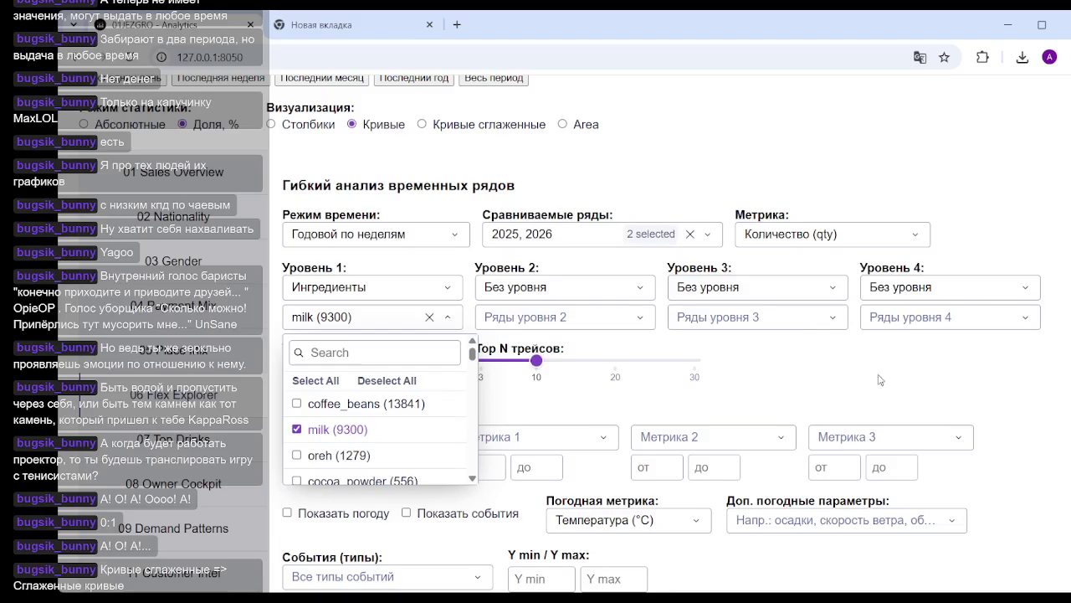
Review the milk chart and stats table, totalling 1689130 units and 202 696 revenue.
{"action": "left_click", "coordinate": [763, 340]}
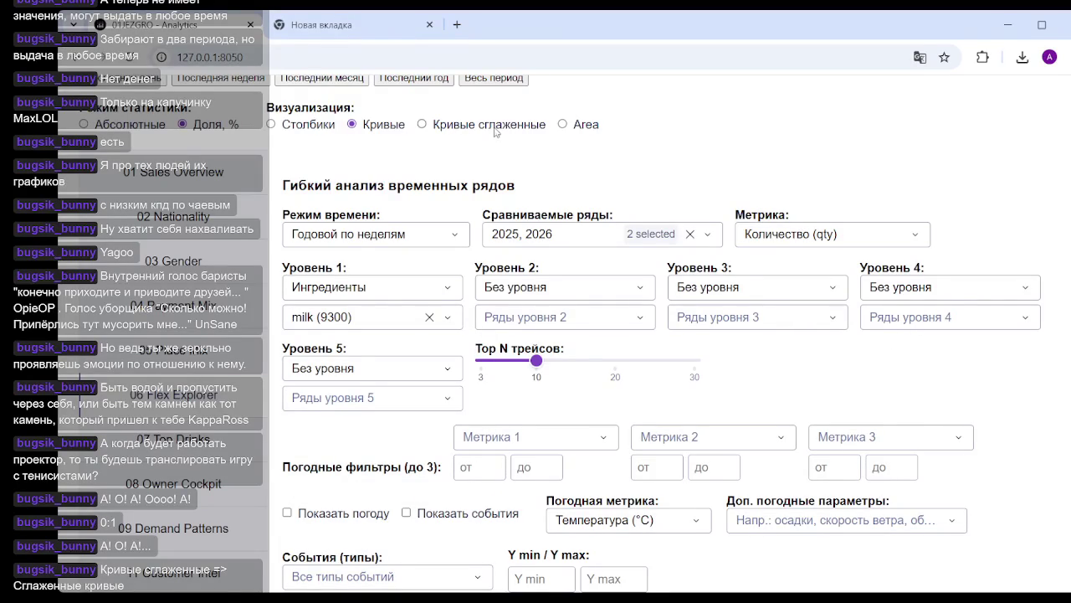
{"action": "scroll", "coordinate": [991, 270], "scroll_direction": "down", "scroll_amount": 2}
{"action": "scroll", "coordinate": [992, 269], "scroll_direction": "down", "scroll_amount": 4}
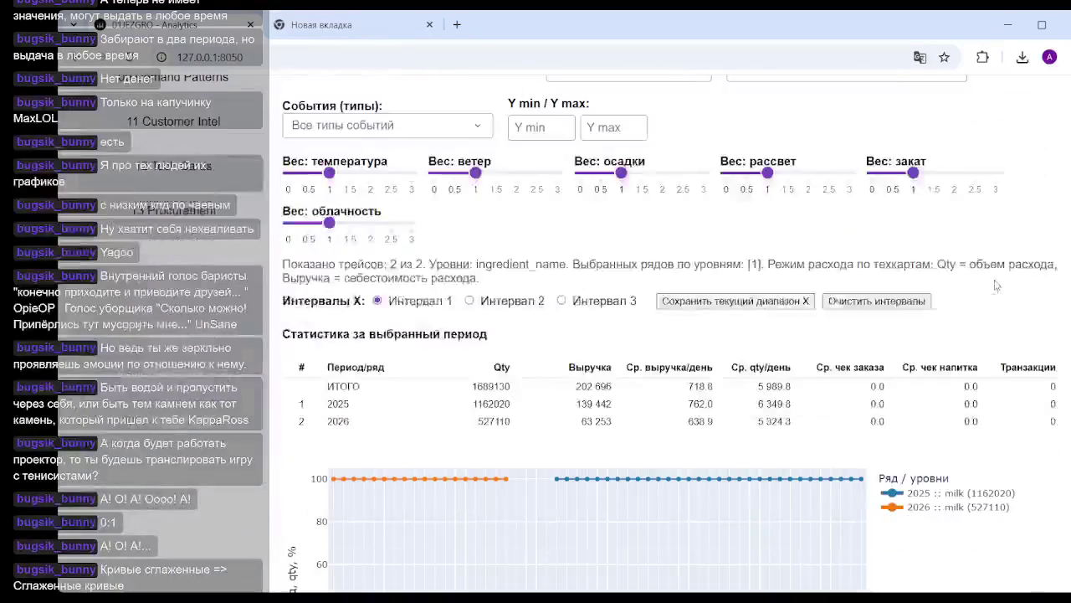
{"action": "scroll", "coordinate": [991, 269], "scroll_direction": "down", "scroll_amount": 1}
{"action": "scroll", "coordinate": [991, 269], "scroll_direction": "down", "scroll_amount": 2}
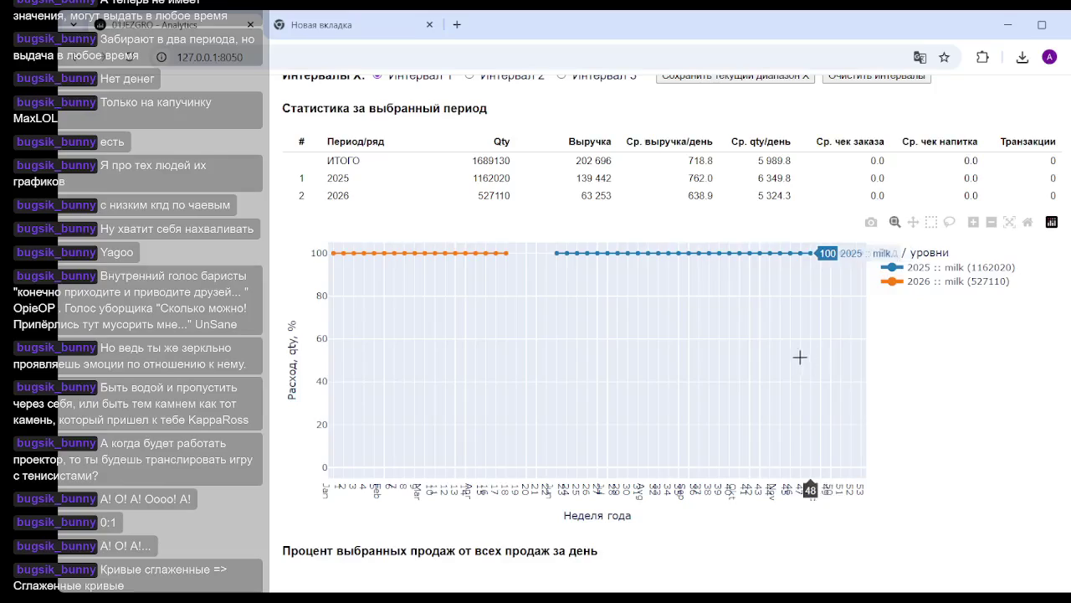
{"action": "scroll", "coordinate": [800, 357], "scroll_direction": "up", "scroll_amount": 6}
{"action": "scroll", "coordinate": [686, 360], "scroll_direction": "up", "scroll_amount": 2}
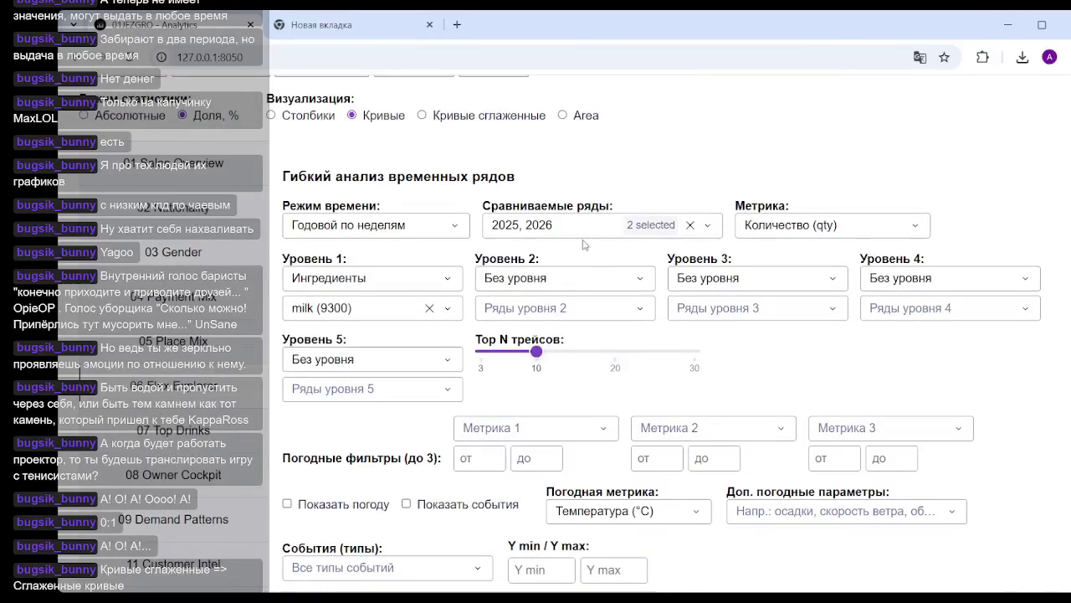
{"action": "scroll", "coordinate": [638, 248], "scroll_direction": "down", "scroll_amount": 1}
{"action": "scroll", "coordinate": [638, 247], "scroll_direction": "down", "scroll_amount": 4}
{"action": "scroll", "coordinate": [638, 248], "scroll_direction": "up", "scroll_amount": 3}
{"action": "scroll", "coordinate": [638, 248], "scroll_direction": "up", "scroll_amount": 1}
{"action": "scroll", "coordinate": [638, 248], "scroll_direction": "up", "scroll_amount": 2}
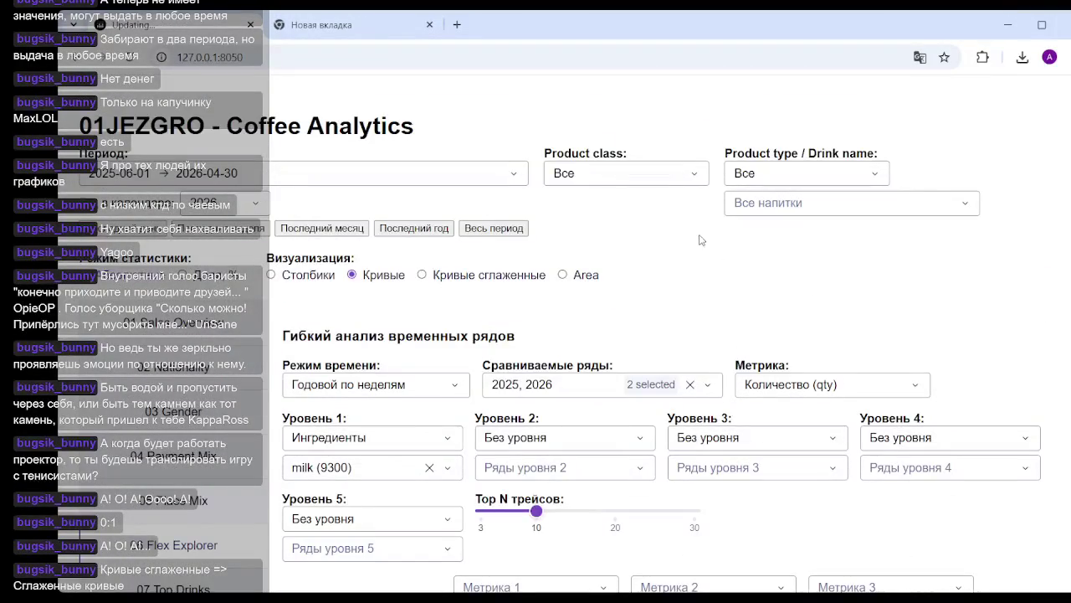
{"action": "scroll", "coordinate": [758, 241], "scroll_direction": "down", "scroll_amount": 4}
{"action": "scroll", "coordinate": [779, 240], "scroll_direction": "down", "scroll_amount": 4}
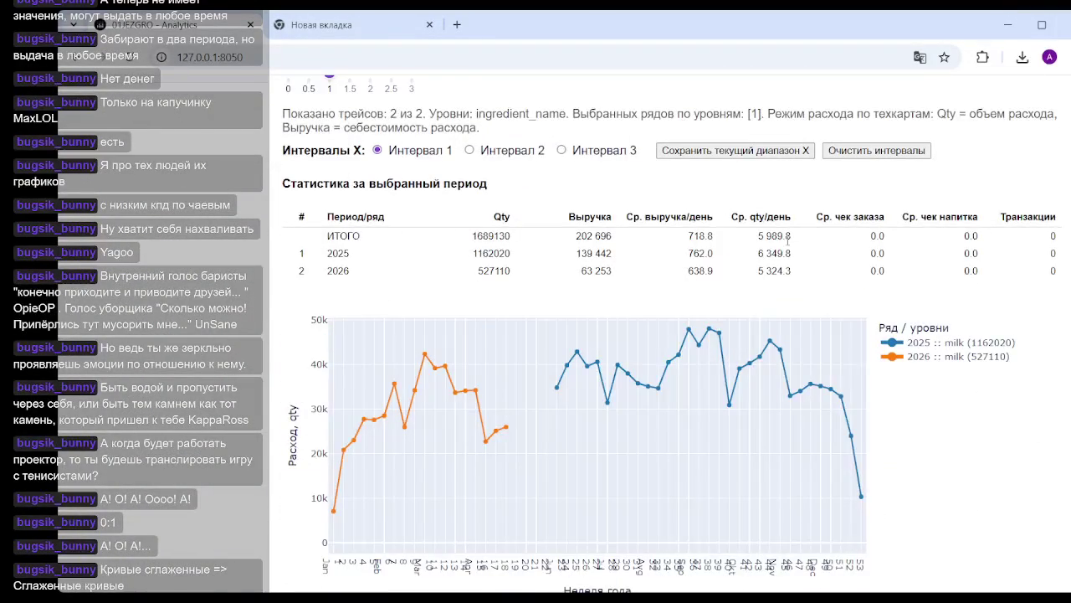
{"action": "scroll", "coordinate": [628, 407], "scroll_direction": "down", "scroll_amount": 1}
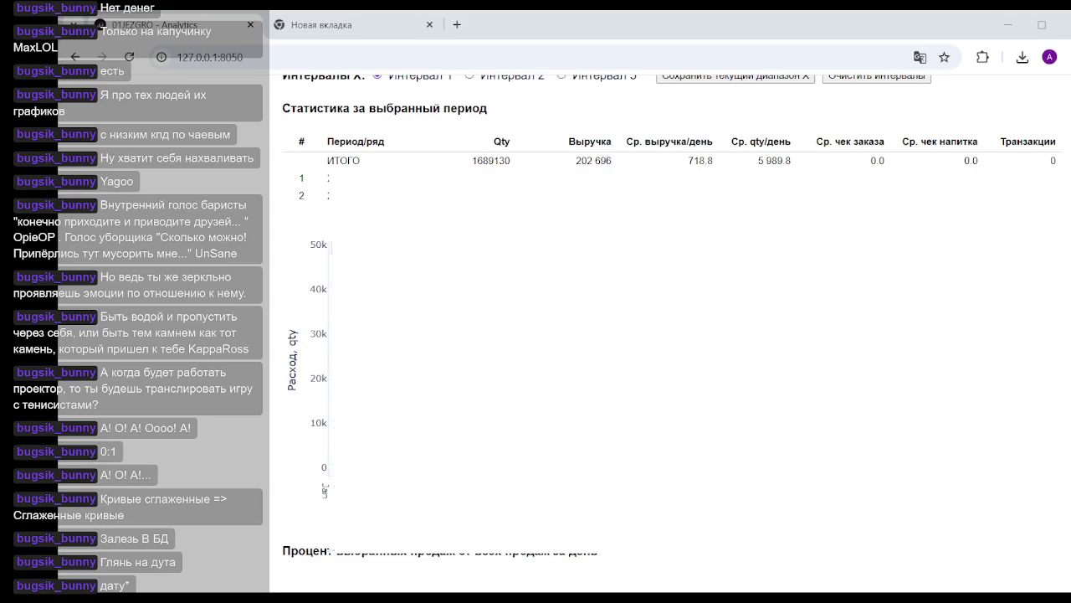
{"action": "key", "text": "alt+Tab"}
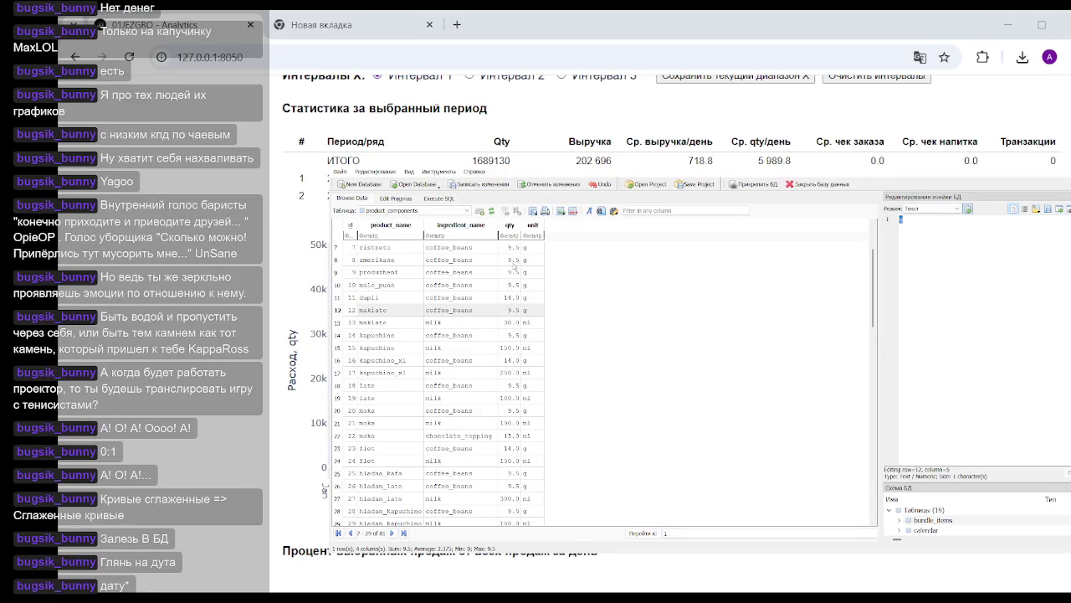
{"action": "scroll", "coordinate": [494, 320], "scroll_direction": "down", "scroll_amount": 4}
{"action": "scroll", "coordinate": [490, 327], "scroll_direction": "down", "scroll_amount": 4}
{"action": "scroll", "coordinate": [486, 333], "scroll_direction": "down", "scroll_amount": 4}
{"action": "scroll", "coordinate": [482, 340], "scroll_direction": "down", "scroll_amount": 5}
{"action": "scroll", "coordinate": [481, 339], "scroll_direction": "up", "scroll_amount": 10}
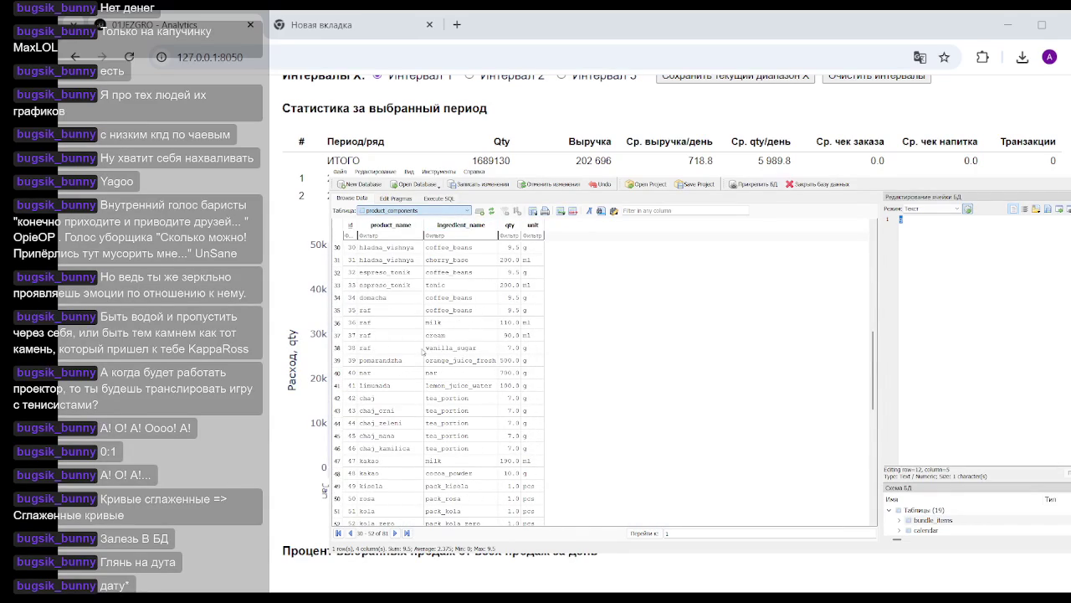
{"action": "key", "text": "d"}
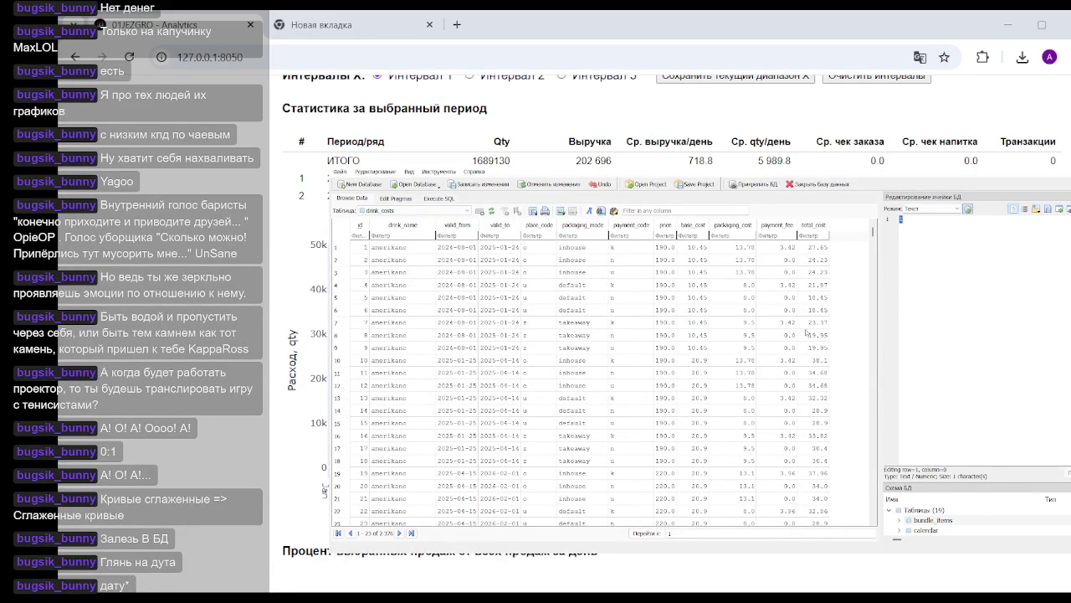
{"action": "scroll", "coordinate": [807, 334], "scroll_direction": "down", "scroll_amount": 6}
{"action": "scroll", "coordinate": [803, 336], "scroll_direction": "down", "scroll_amount": 5}
{"action": "scroll", "coordinate": [803, 335], "scroll_direction": "down", "scroll_amount": 5}
{"action": "scroll", "coordinate": [804, 335], "scroll_direction": "down", "scroll_amount": 5}
{"action": "scroll", "coordinate": [804, 336], "scroll_direction": "down", "scroll_amount": 5}
{"action": "scroll", "coordinate": [803, 335], "scroll_direction": "down", "scroll_amount": 6}
{"action": "scroll", "coordinate": [804, 336], "scroll_direction": "down", "scroll_amount": 6}
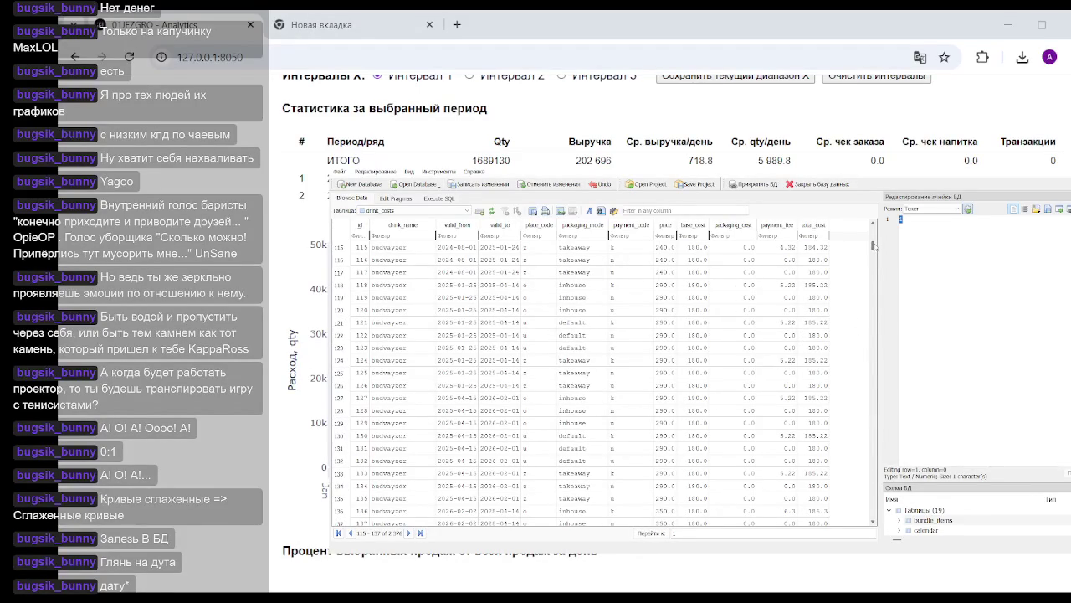
{"action": "left_click_drag", "start_coordinate": [873, 246], "coordinate": [878, 330]}
{"action": "scroll", "coordinate": [444, 407], "scroll_direction": "up", "scroll_amount": 3}
{"action": "scroll", "coordinate": [444, 407], "scroll_direction": "up", "scroll_amount": 3}
{"action": "scroll", "coordinate": [446, 409], "scroll_direction": "up", "scroll_amount": 4}
{"action": "scroll", "coordinate": [447, 410], "scroll_direction": "up", "scroll_amount": 5}
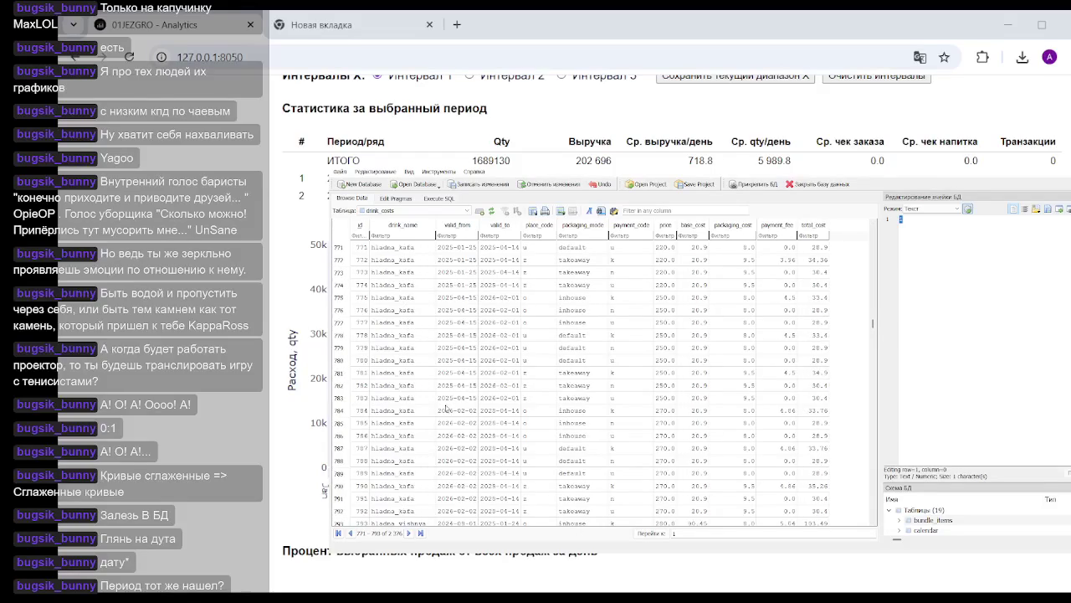
{"action": "scroll", "coordinate": [448, 411], "scroll_direction": "up", "scroll_amount": 5}
{"action": "scroll", "coordinate": [452, 406], "scroll_direction": "up", "scroll_amount": 5}
{"action": "scroll", "coordinate": [478, 385], "scroll_direction": "up", "scroll_amount": 6}
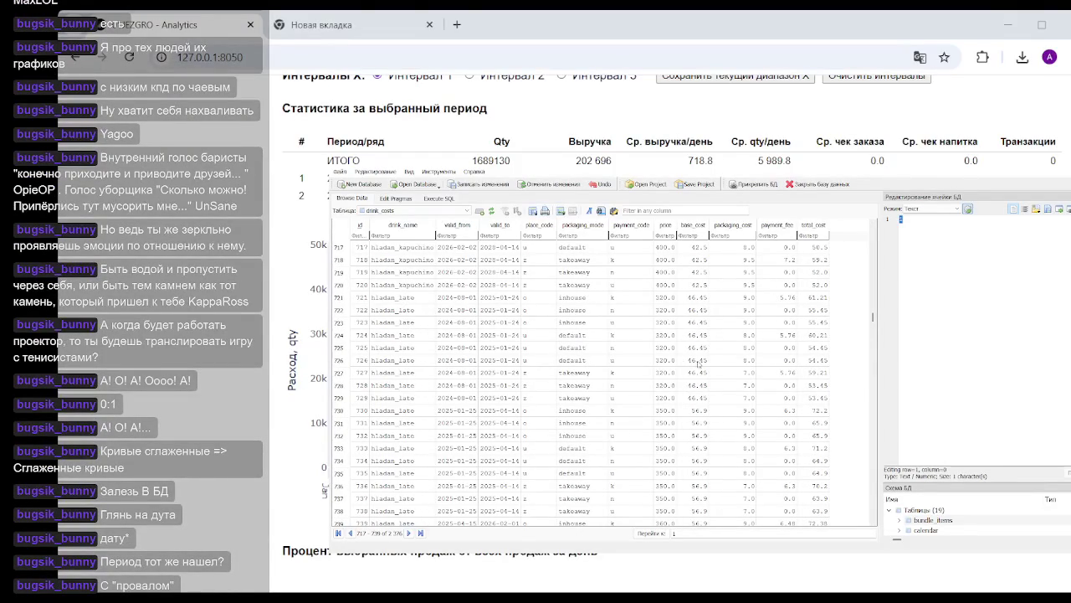
{"action": "left_click", "coordinate": [811, 363]}
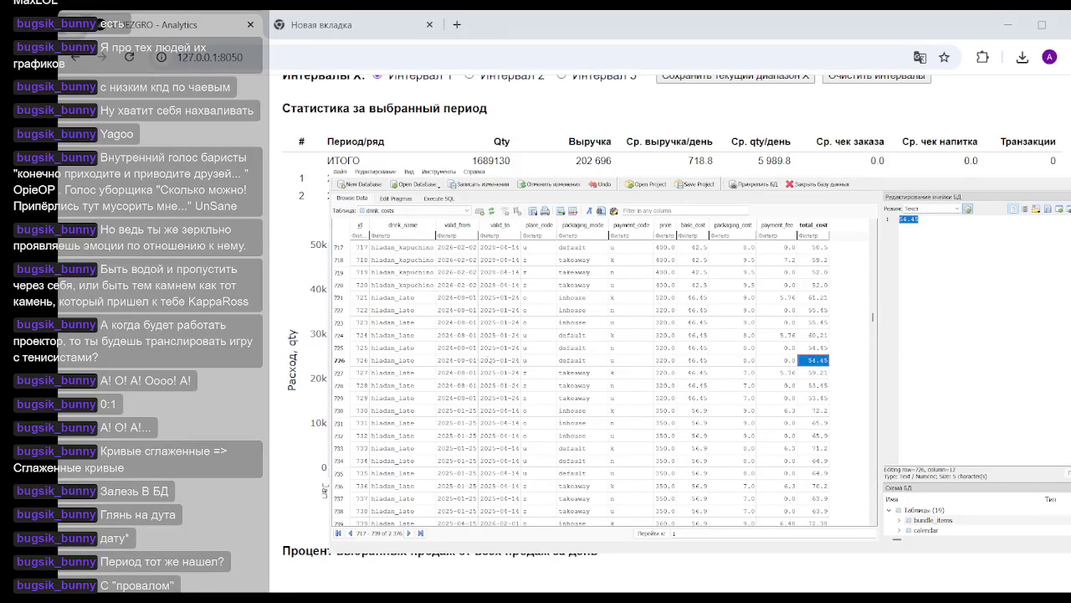
{"action": "left_click", "coordinate": [429, 209]}
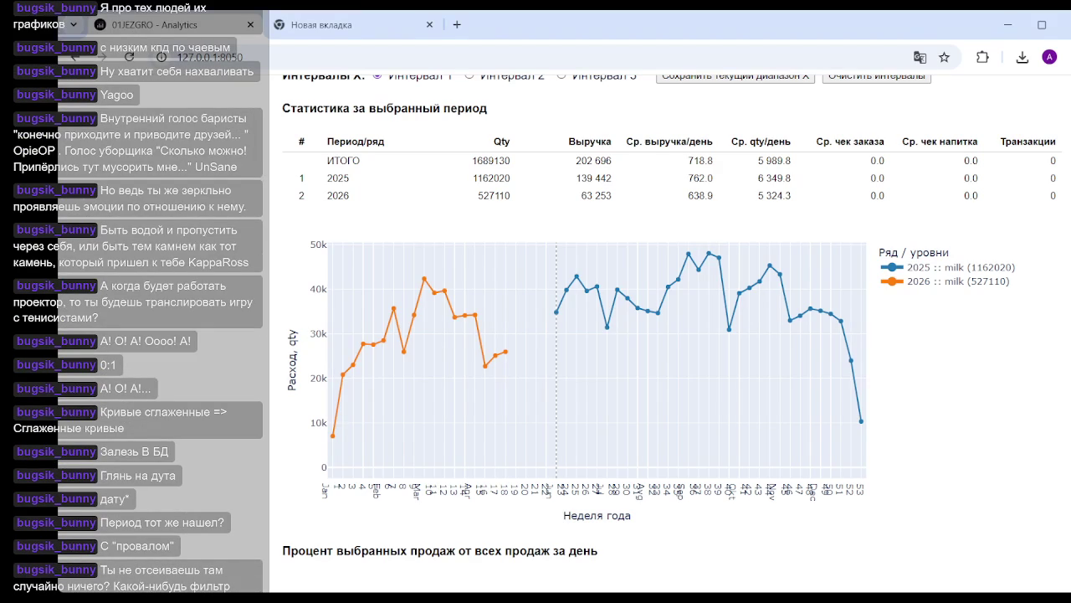
{"action": "mouse_move", "coordinate": [735, 388]}
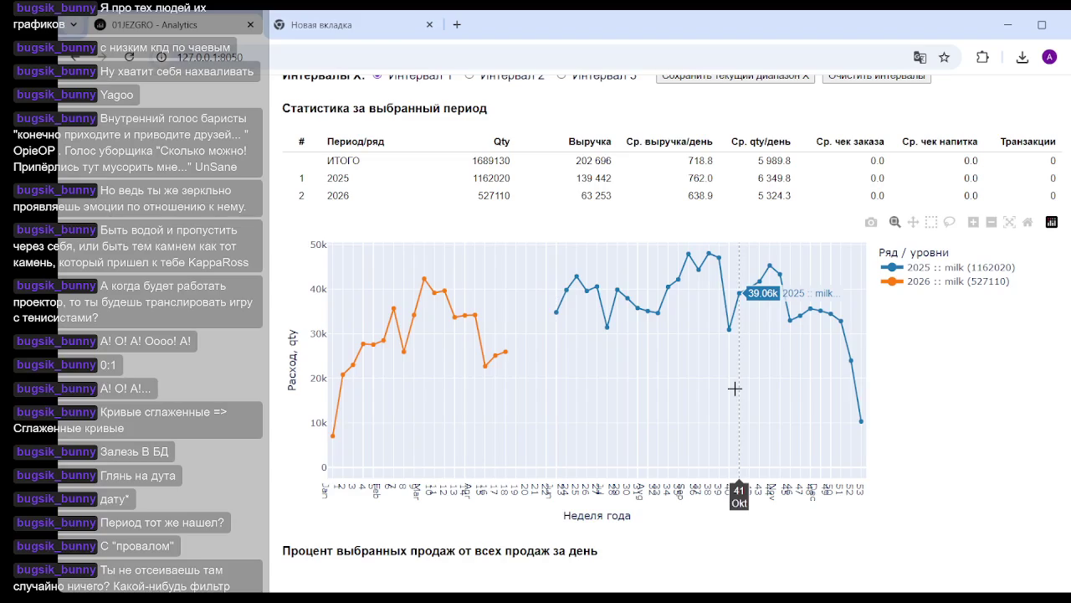
Replace milk with coffee_beans (13841) in the Ряды уровня 1 series list.
{"action": "scroll", "coordinate": [502, 351], "scroll_direction": "up", "scroll_amount": 5}
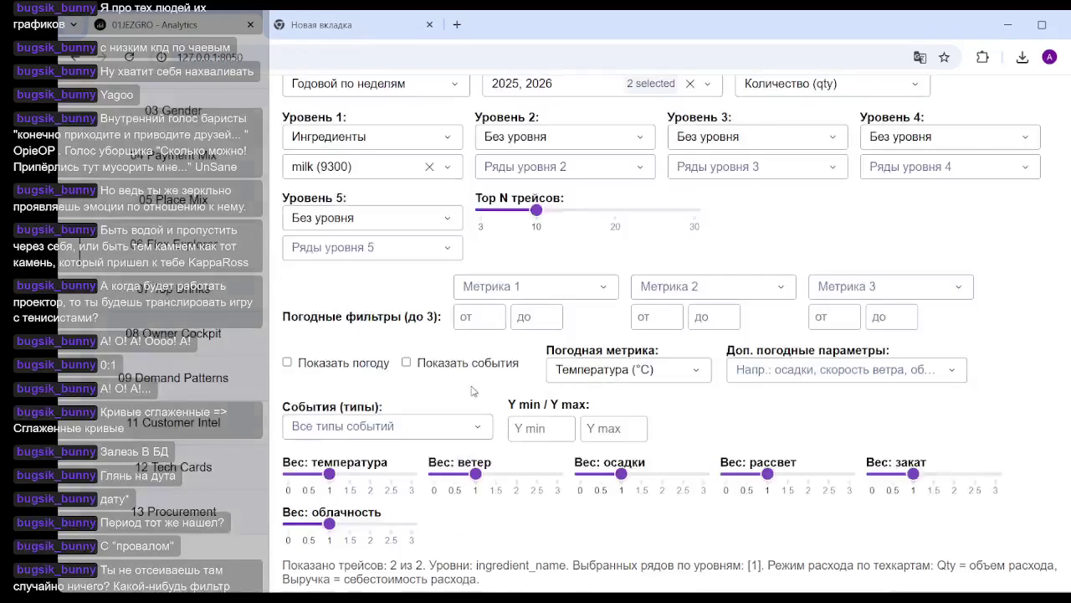
{"action": "scroll", "coordinate": [459, 260], "scroll_direction": "up", "scroll_amount": 3}
{"action": "scroll", "coordinate": [421, 399], "scroll_direction": "down", "scroll_amount": 1}
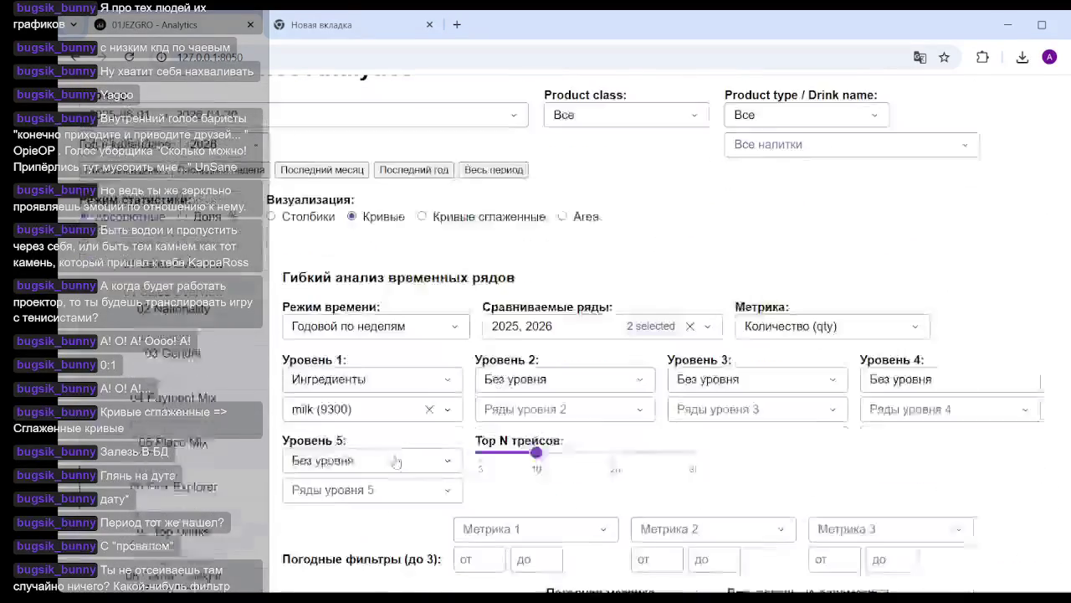
{"action": "left_click", "coordinate": [422, 399]}
{"action": "scroll", "coordinate": [374, 497], "scroll_direction": "down", "scroll_amount": 2}
{"action": "scroll", "coordinate": [373, 497], "scroll_direction": "up", "scroll_amount": 1}
{"action": "scroll", "coordinate": [318, 483], "scroll_direction": "up", "scroll_amount": 1}
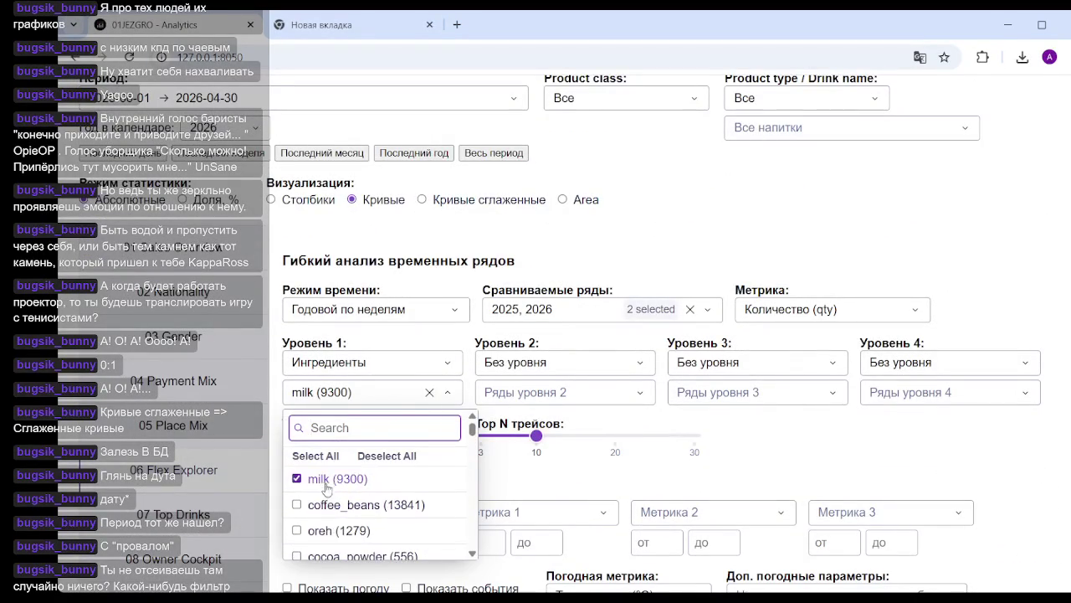
{"action": "left_click", "coordinate": [316, 505]}
{"action": "left_click", "coordinate": [297, 479]}
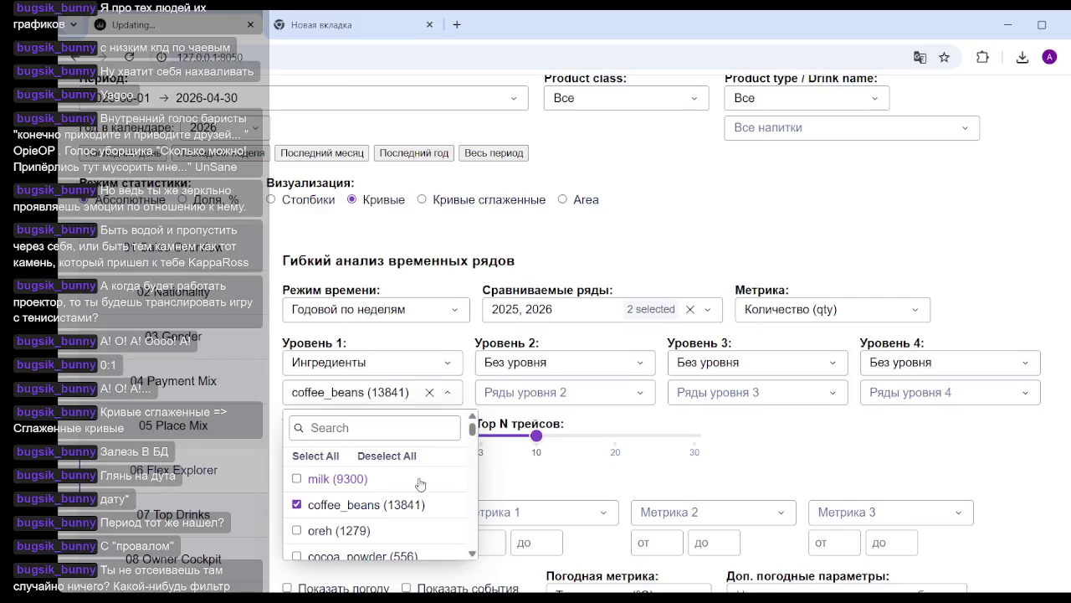
{"action": "left_click", "coordinate": [828, 472]}
Review the updated chart: 2025 at 99882 units, 2026 at 45147, total 145030.
{"action": "scroll", "coordinate": [828, 472], "scroll_direction": "down", "scroll_amount": 4}
{"action": "scroll", "coordinate": [669, 377], "scroll_direction": "down", "scroll_amount": 3}
{"action": "scroll", "coordinate": [528, 268], "scroll_direction": "down", "scroll_amount": 5}
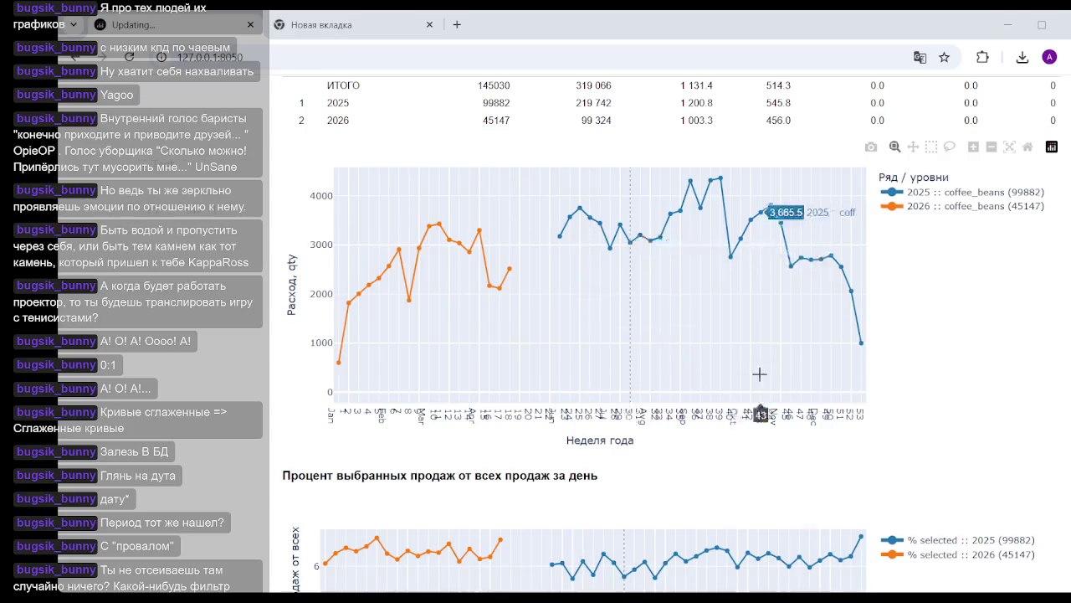
{"action": "scroll", "coordinate": [630, 331], "scroll_direction": "up", "scroll_amount": 4}
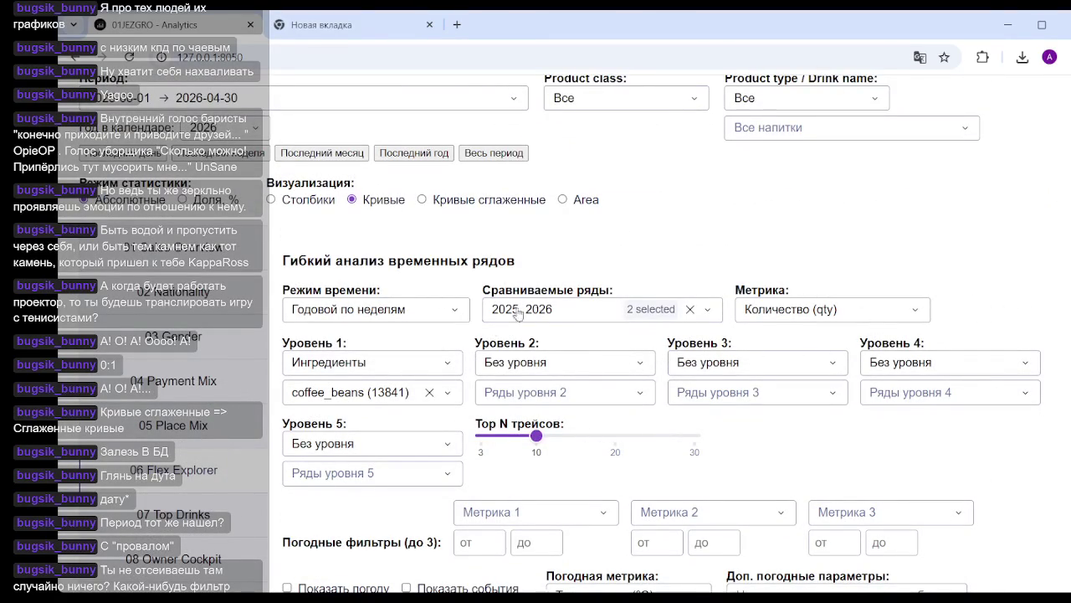
Remove 2026 from the Сравниваемые ряды compared years.
{"action": "left_click", "coordinate": [619, 308]}
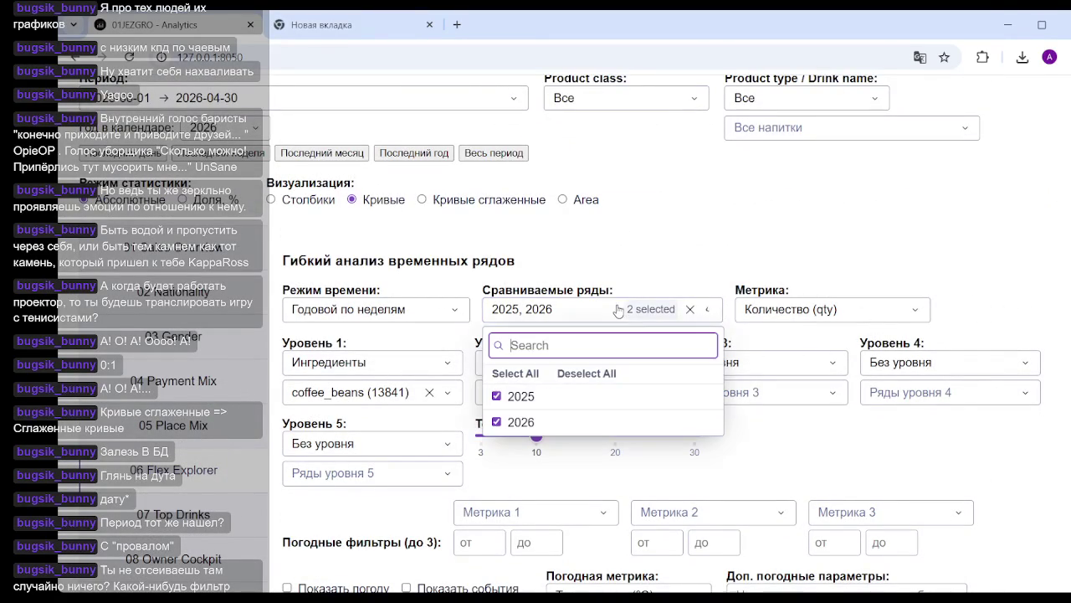
{"action": "left_click", "coordinate": [499, 422]}
{"action": "left_click", "coordinate": [791, 222]}
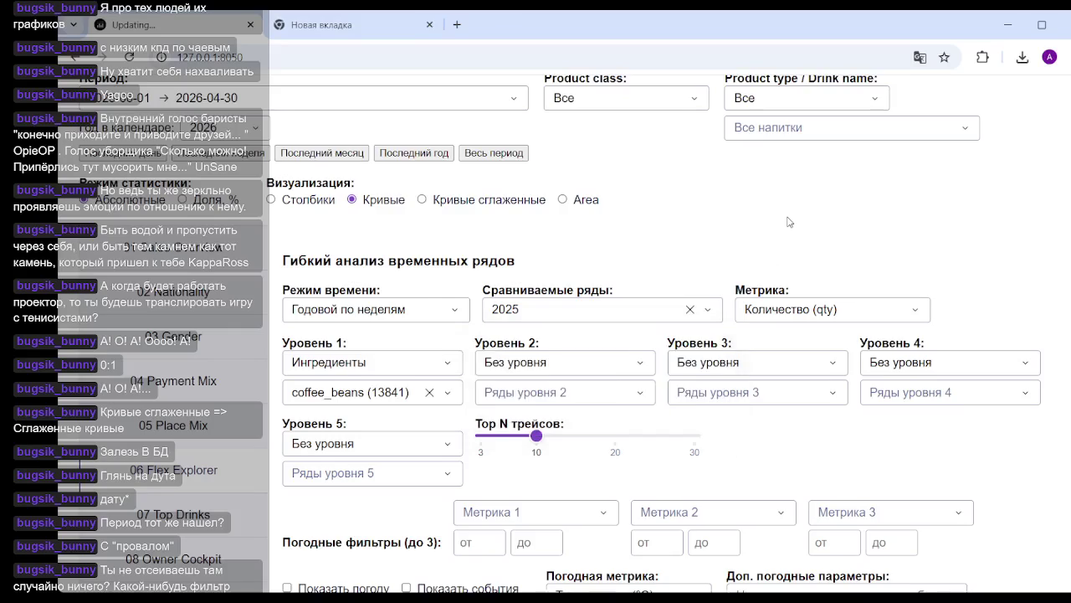
{"action": "scroll", "coordinate": [676, 301], "scroll_direction": "up", "scroll_amount": 1}
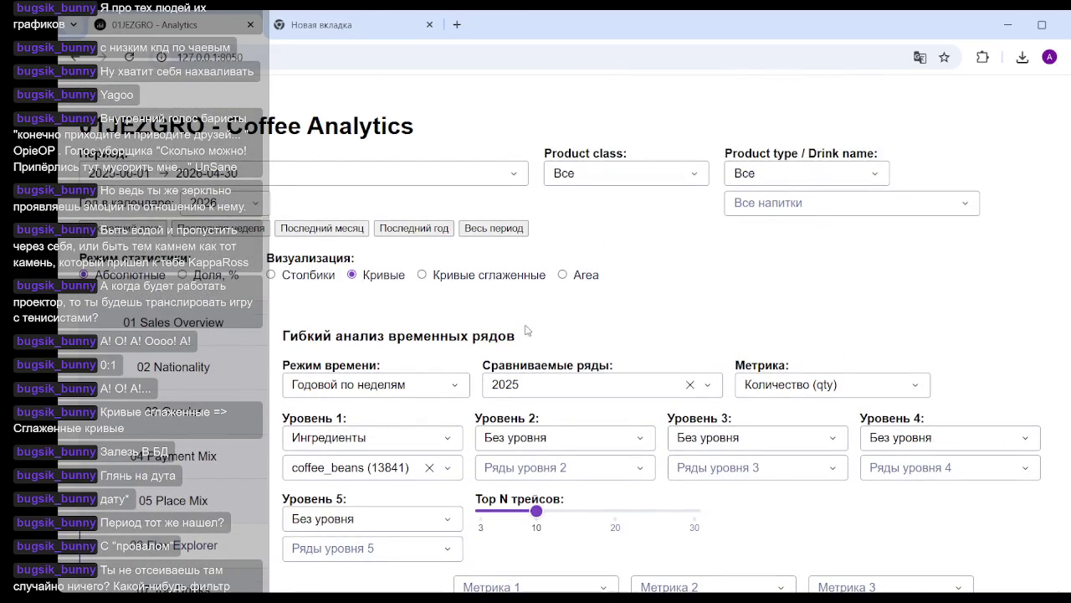
{"action": "scroll", "coordinate": [651, 333], "scroll_direction": "down", "scroll_amount": 5}
{"action": "scroll", "coordinate": [674, 328], "scroll_direction": "down", "scroll_amount": 4}
{"action": "scroll", "coordinate": [673, 326], "scroll_direction": "down", "scroll_amount": 4}
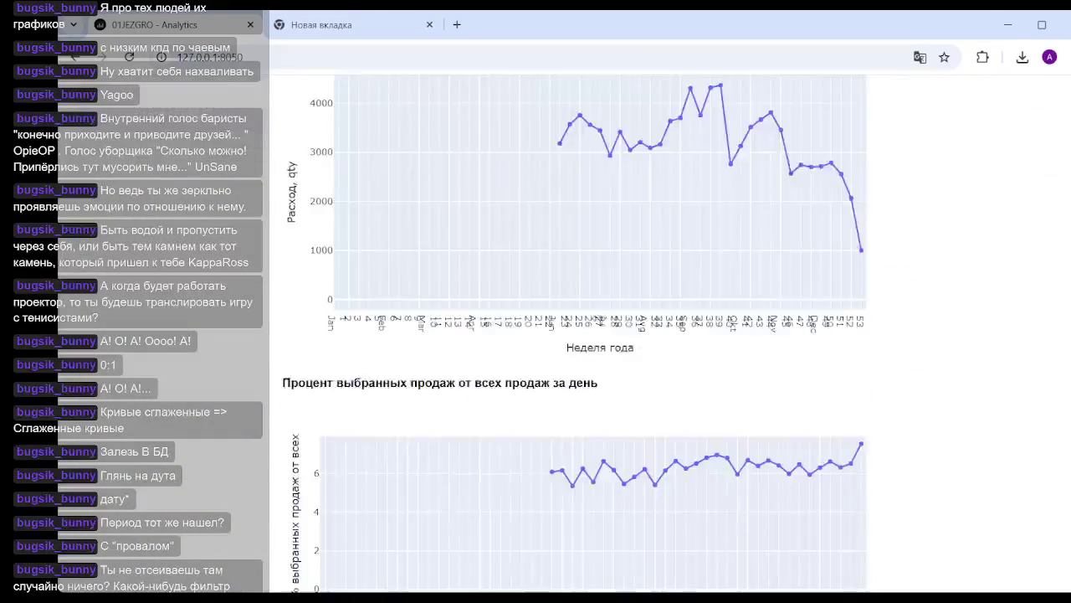
{"action": "scroll", "coordinate": [674, 327], "scroll_direction": "up", "scroll_amount": 5}
Reload the dashboard page, which reopens on Sales Overview.
{"action": "left_click", "coordinate": [276, 60]}
{"action": "key", "text": "Return"}
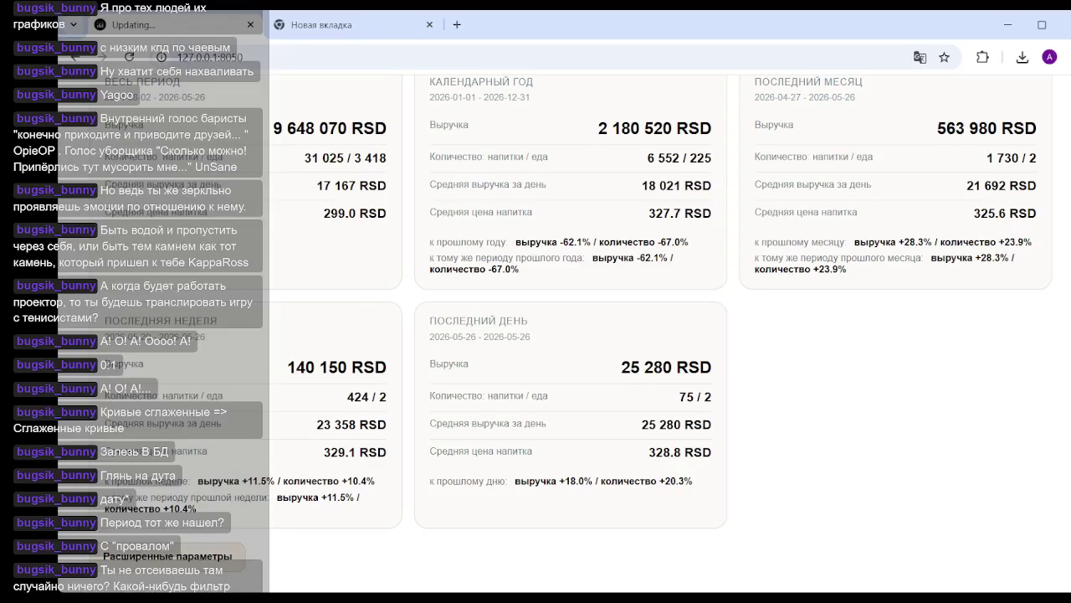
{"action": "scroll", "coordinate": [234, 403], "scroll_direction": "down", "scroll_amount": 1}
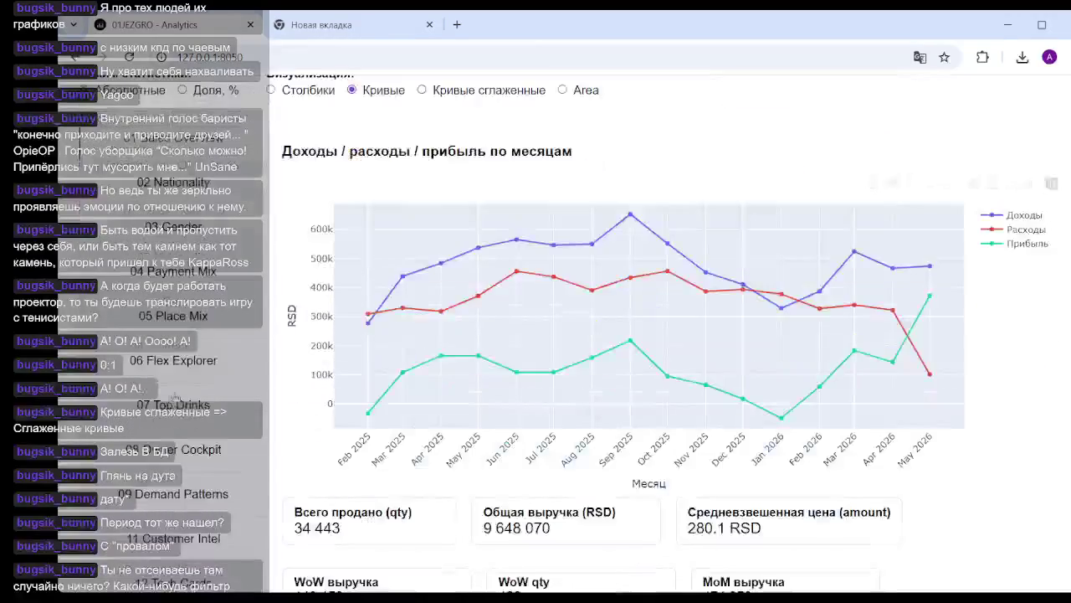
Return to the flexible time-series panel and set the Уровень 1 grouping to Ингредиенты.
{"action": "left_click", "coordinate": [236, 375]}
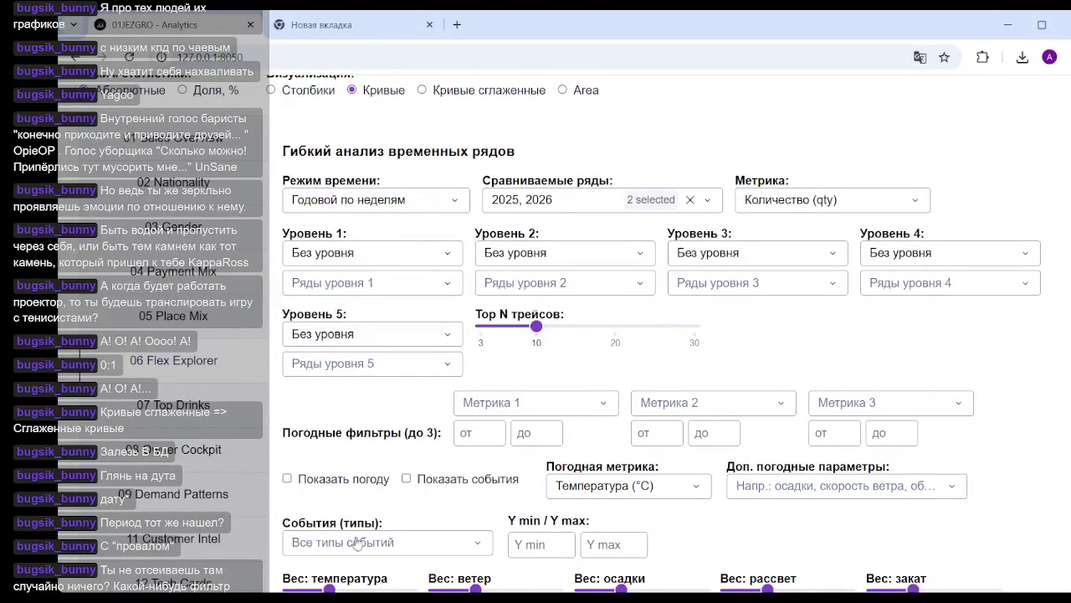
{"action": "left_click", "coordinate": [373, 254]}
{"action": "scroll", "coordinate": [353, 350], "scroll_direction": "down", "scroll_amount": 1}
{"action": "scroll", "coordinate": [353, 350], "scroll_direction": "down", "scroll_amount": 2}
{"action": "scroll", "coordinate": [353, 350], "scroll_direction": "down", "scroll_amount": 2}
{"action": "scroll", "coordinate": [353, 350], "scroll_direction": "down", "scroll_amount": 2}
{"action": "scroll", "coordinate": [353, 349], "scroll_direction": "down", "scroll_amount": 1}
{"action": "scroll", "coordinate": [353, 348], "scroll_direction": "down", "scroll_amount": 2}
{"action": "scroll", "coordinate": [352, 348], "scroll_direction": "down", "scroll_amount": 1}
{"action": "left_click", "coordinate": [351, 346]}
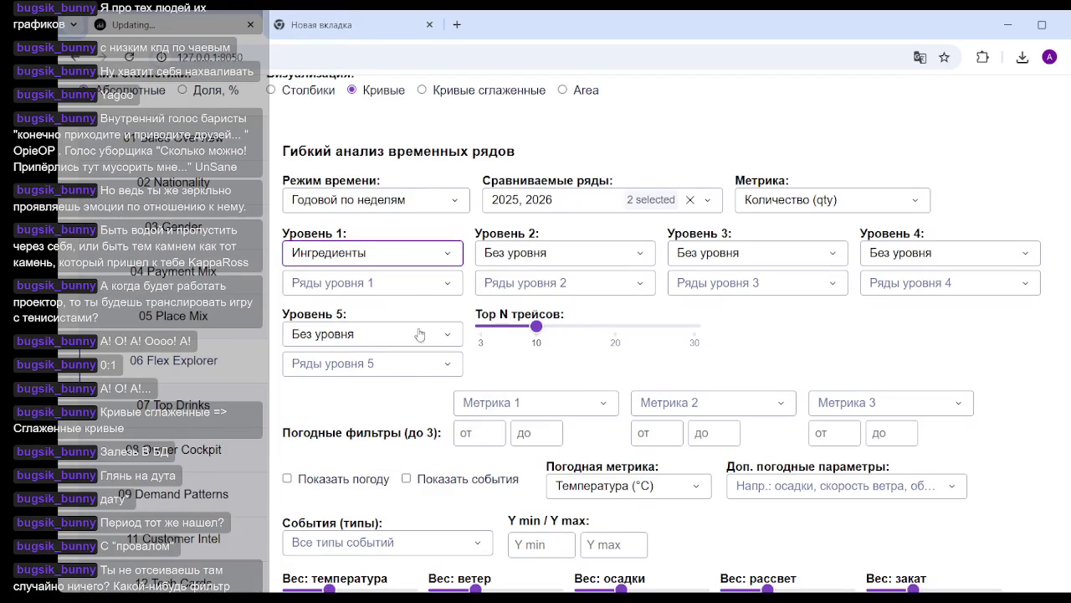
{"action": "left_click", "coordinate": [402, 289]}
{"action": "left_click", "coordinate": [880, 318]}
{"action": "scroll", "coordinate": [880, 318], "scroll_direction": "down", "scroll_amount": 4}
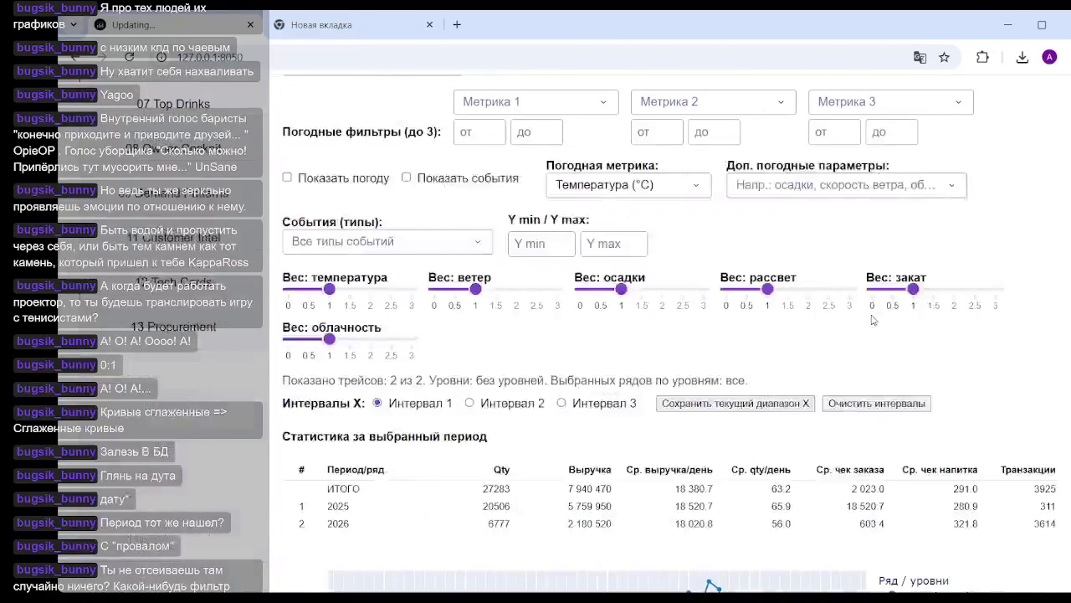
{"action": "scroll", "coordinate": [880, 318], "scroll_direction": "down", "scroll_amount": 5}
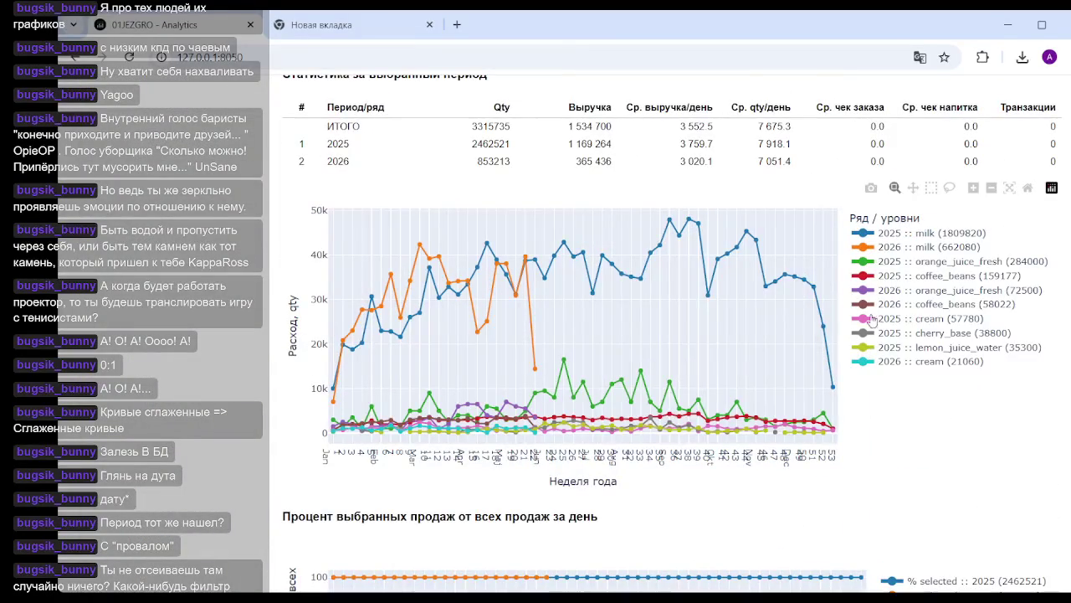
{"action": "mouse_move", "coordinate": [532, 364]}
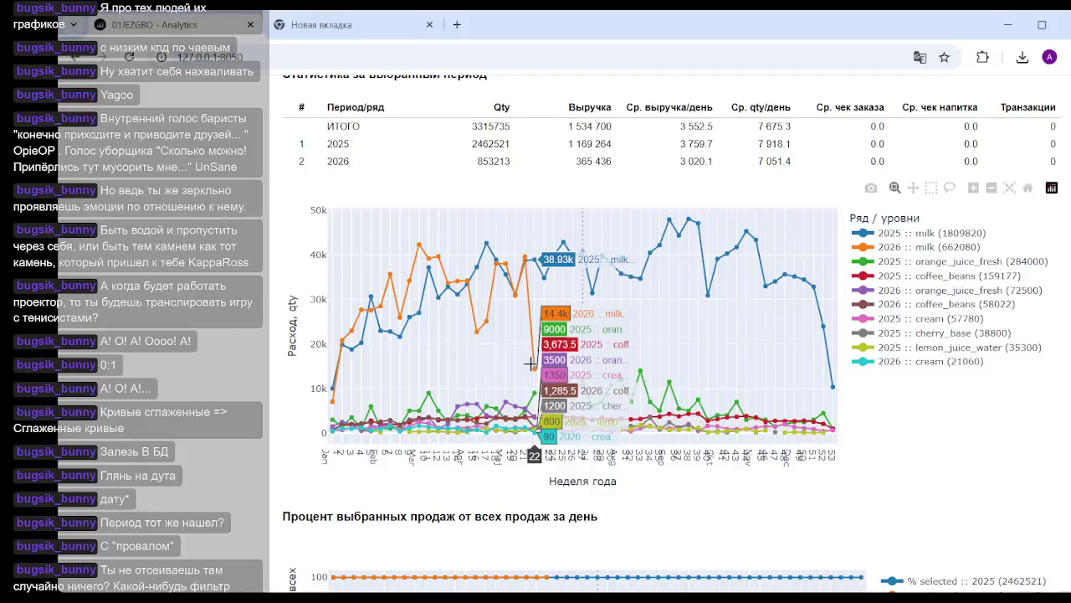
{"action": "scroll", "coordinate": [536, 352], "scroll_direction": "up", "scroll_amount": 6}
{"action": "scroll", "coordinate": [561, 348], "scroll_direction": "up", "scroll_amount": 1}
{"action": "scroll", "coordinate": [559, 348], "scroll_direction": "up", "scroll_amount": 3}
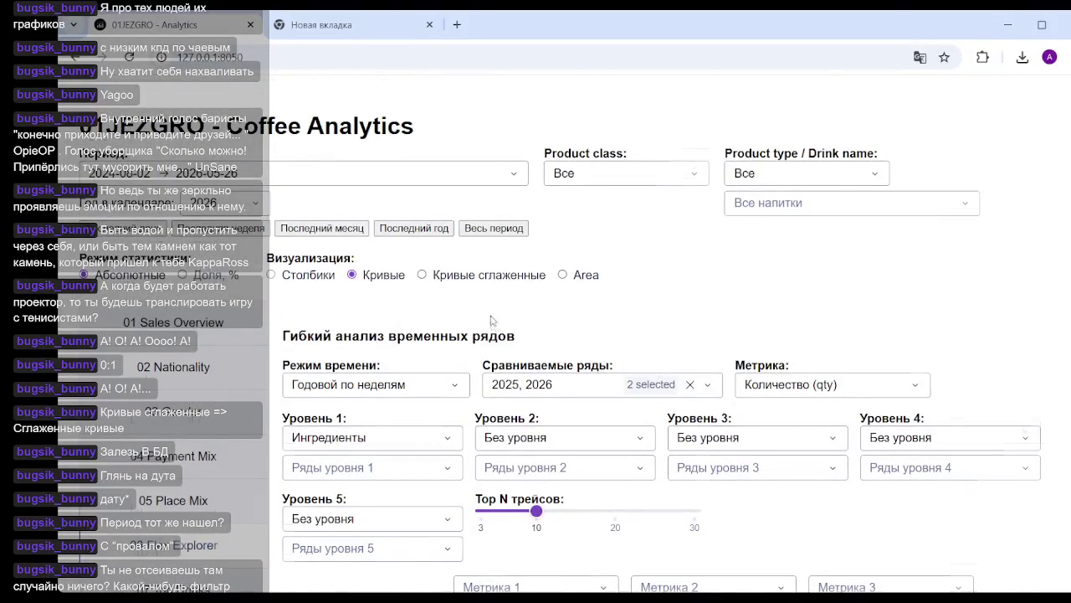
{"action": "scroll", "coordinate": [493, 327], "scroll_direction": "down", "scroll_amount": 3}
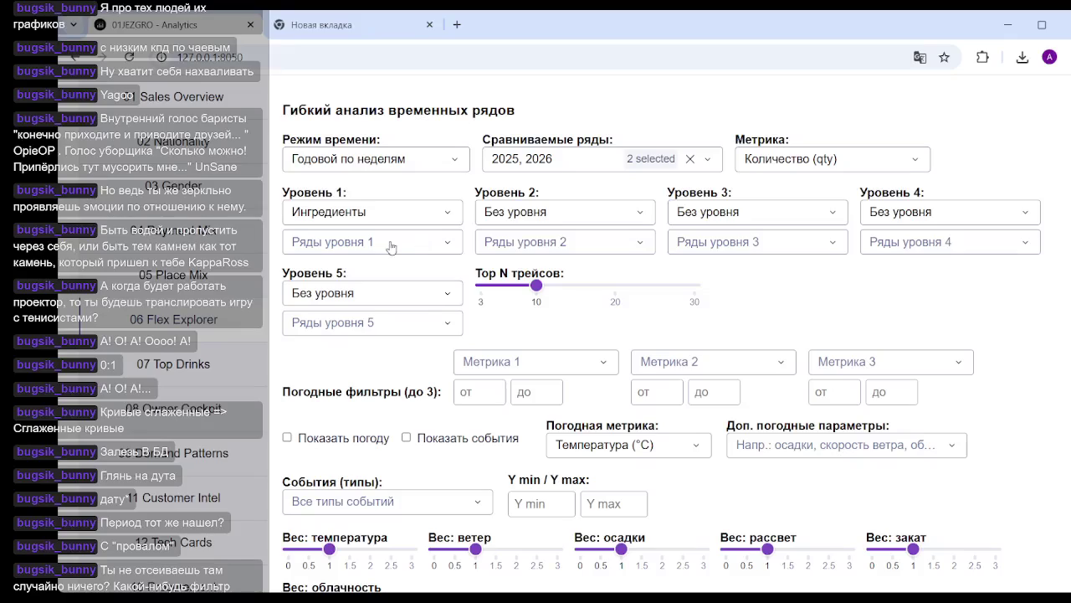
{"action": "left_click", "coordinate": [390, 244]}
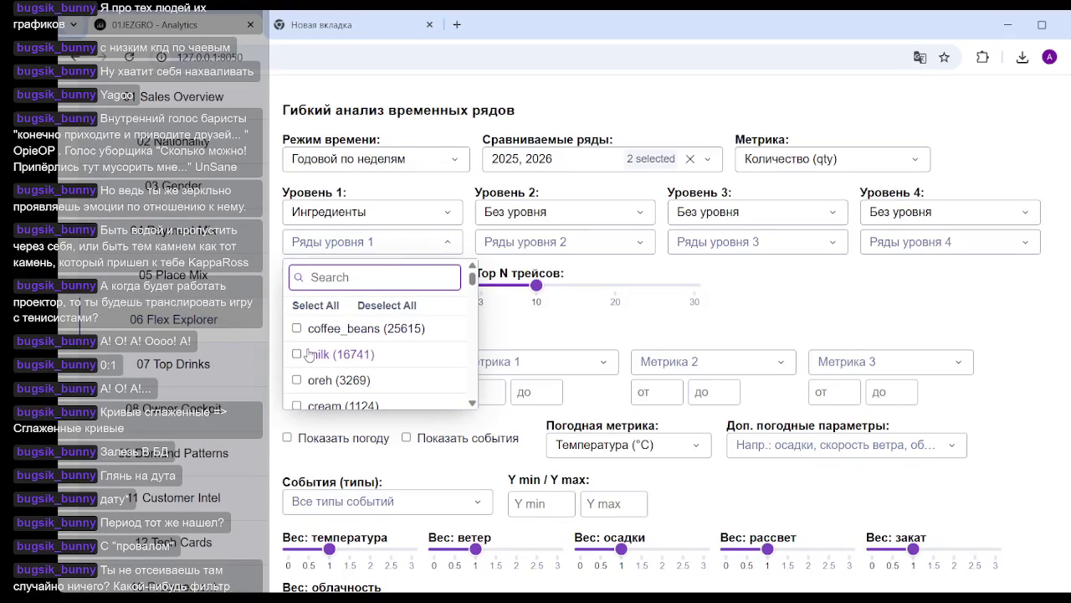
{"action": "left_click", "coordinate": [329, 355]}
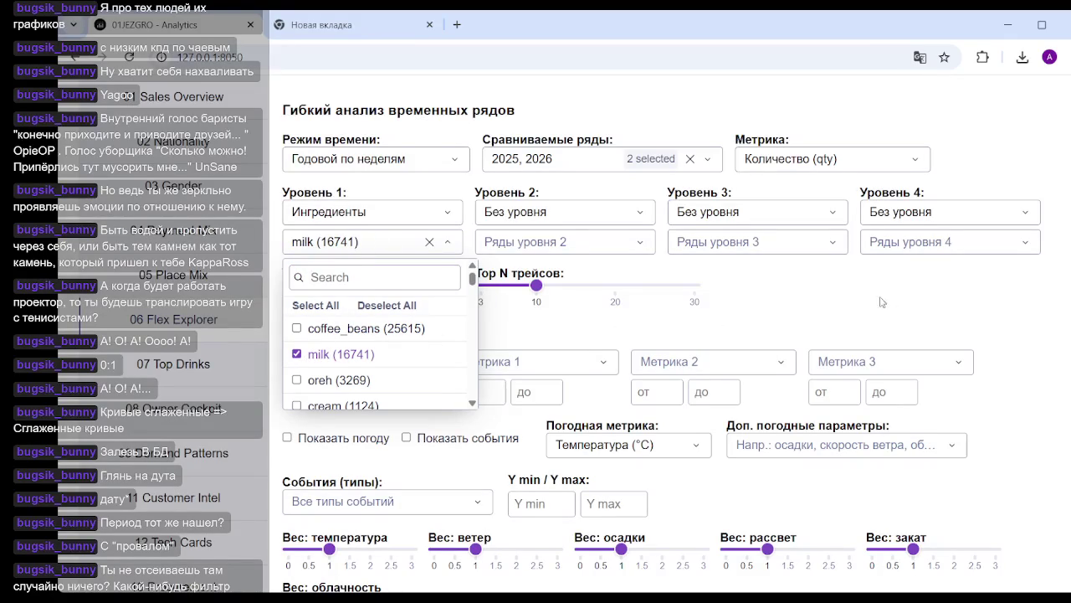
{"action": "left_click", "coordinate": [960, 305]}
{"action": "scroll", "coordinate": [974, 318], "scroll_direction": "down", "scroll_amount": 4}
{"action": "scroll", "coordinate": [988, 310], "scroll_direction": "down", "scroll_amount": 3}
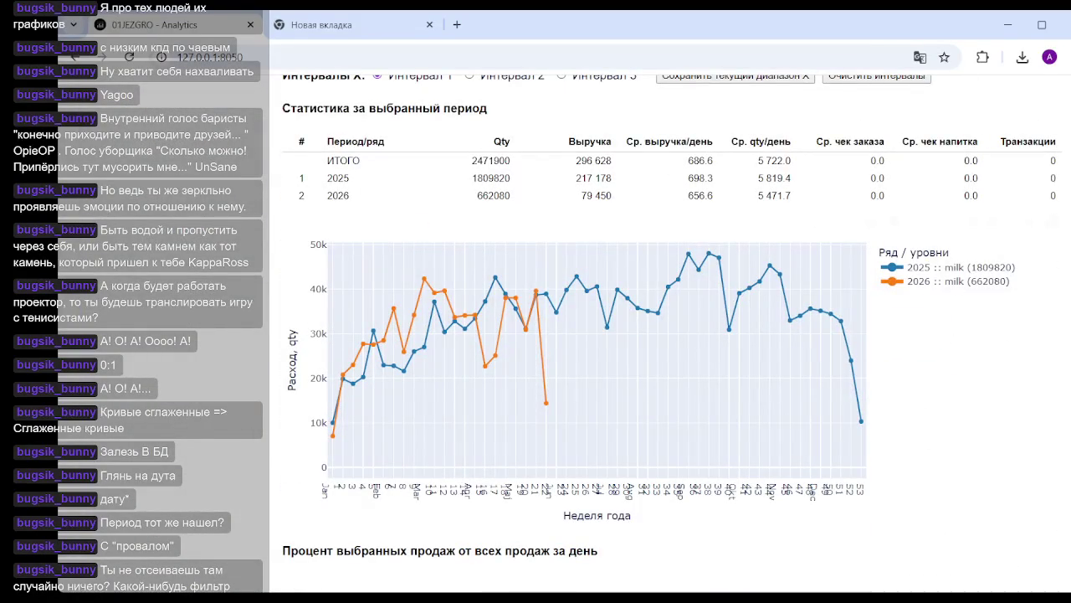
{"action": "mouse_move", "coordinate": [668, 369]}
{"action": "scroll", "coordinate": [668, 369], "scroll_direction": "up", "scroll_amount": 2}
{"action": "left_click_drag", "start_coordinate": [472, 329], "coordinate": [516, 333]}
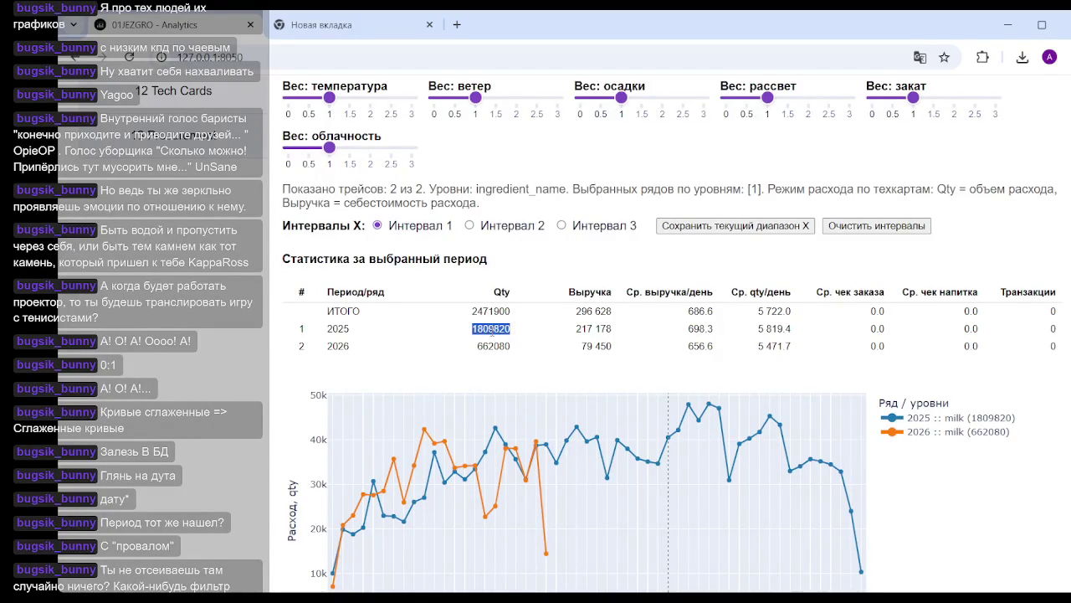
{"action": "left_click_drag", "start_coordinate": [477, 329], "coordinate": [497, 329]}
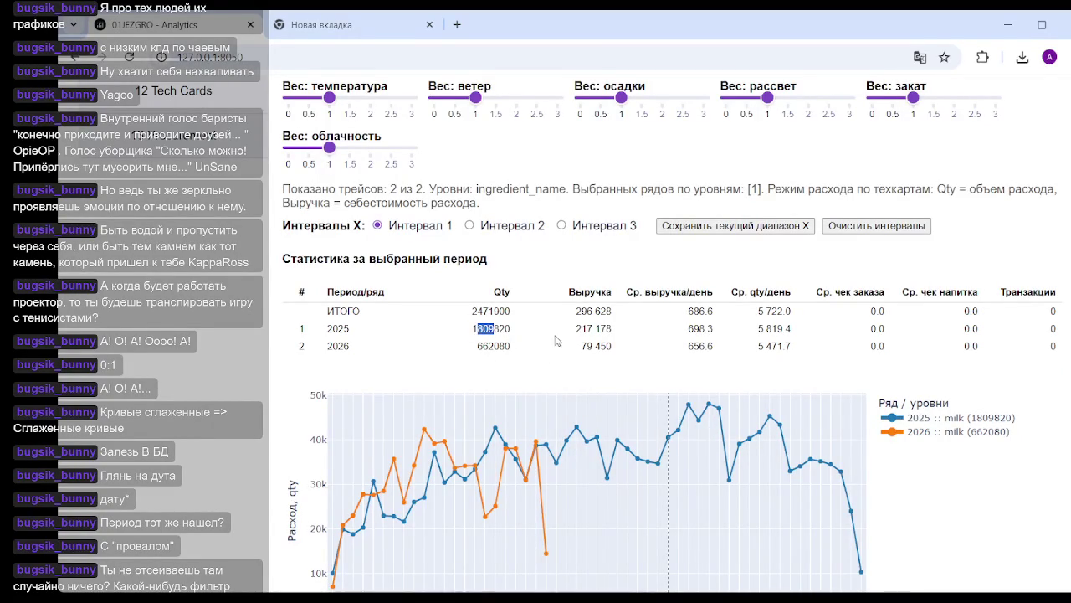
{"action": "left_click", "coordinate": [513, 334]}
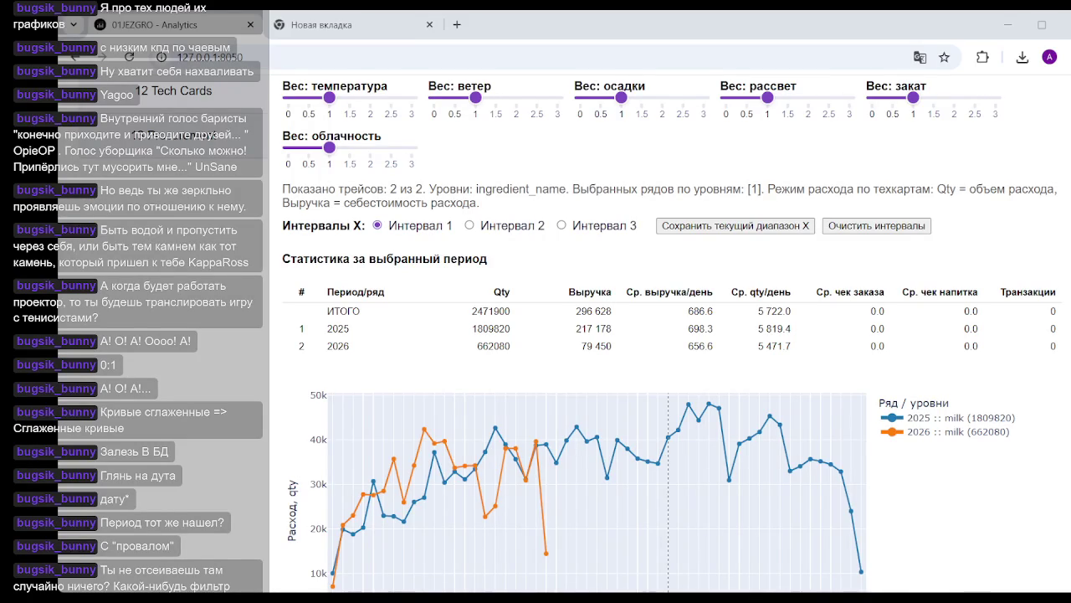
{"action": "left_click_drag", "start_coordinate": [472, 328], "coordinate": [492, 328]}
{"action": "left_click_drag", "start_coordinate": [489, 346], "coordinate": [458, 346]}
{"action": "key", "text": "alt+Tab"}
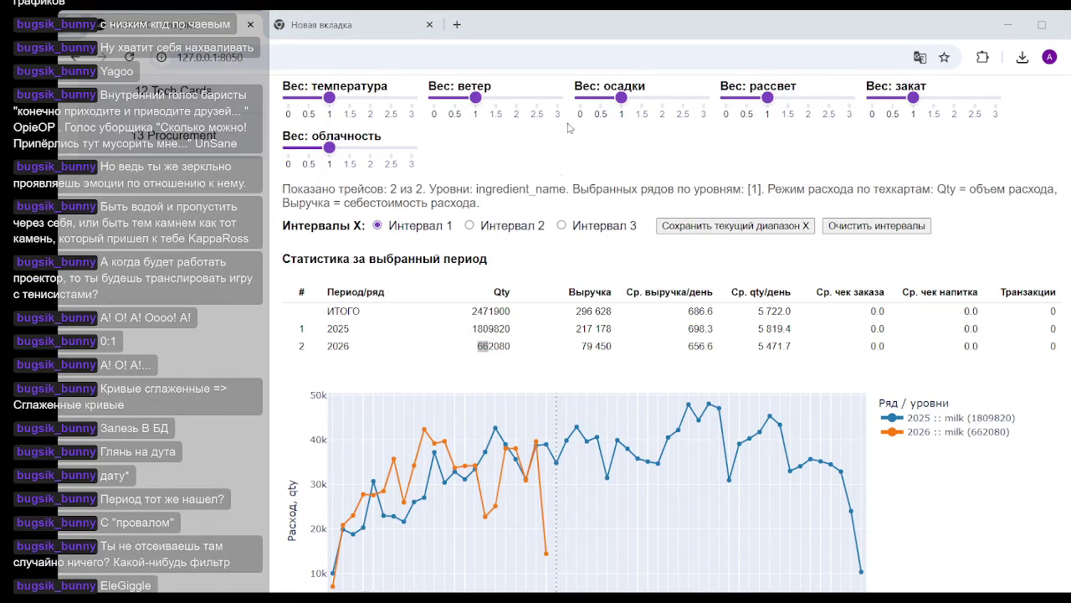
{"action": "left_click", "coordinate": [663, 30]}
{"action": "left_click", "coordinate": [505, 344]}
{"action": "left_click_drag", "start_coordinate": [471, 329], "coordinate": [494, 329]}
{"action": "key", "text": "alt+Tab"}
{"action": "left_click", "coordinate": [668, 38]}
{"action": "left_click", "coordinate": [600, 340]}
{"action": "left_click_drag", "start_coordinate": [801, 329], "coordinate": [756, 328]}
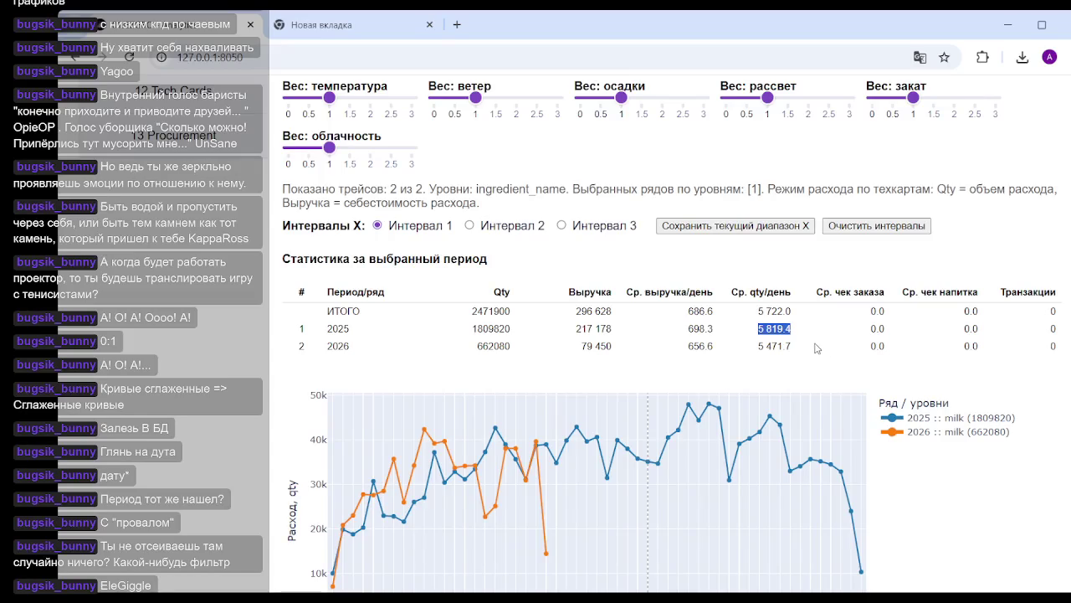
{"action": "left_click_drag", "start_coordinate": [805, 348], "coordinate": [750, 349]}
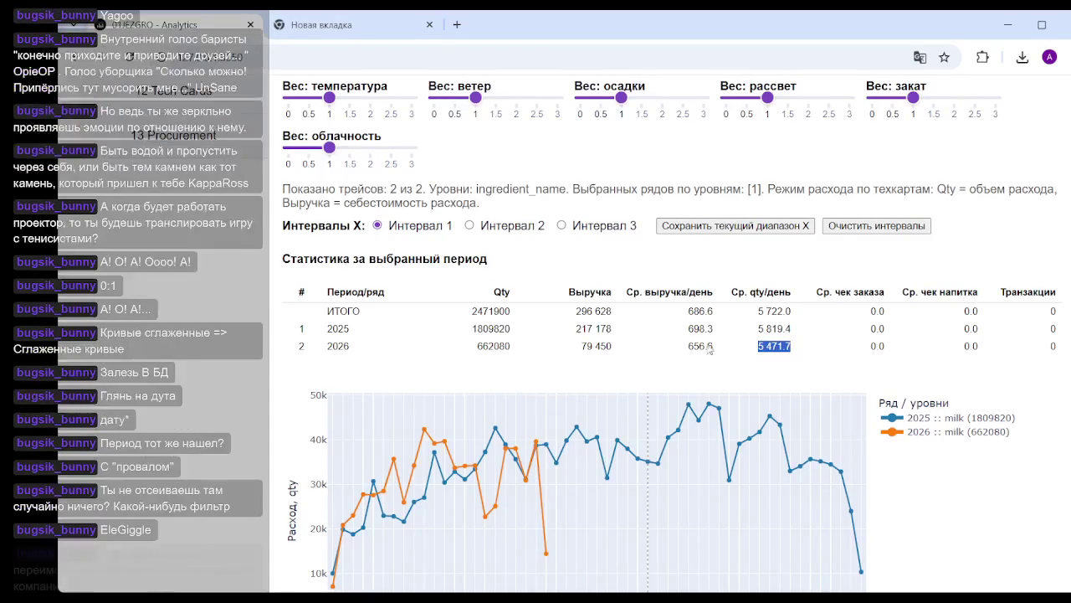
{"action": "scroll", "coordinate": [586, 360], "scroll_direction": "down", "scroll_amount": 2}
Swap milk for coffee_beans (25615) in the Ряды уровня 1 series.
{"action": "scroll", "coordinate": [502, 334], "scroll_direction": "up", "scroll_amount": 7}
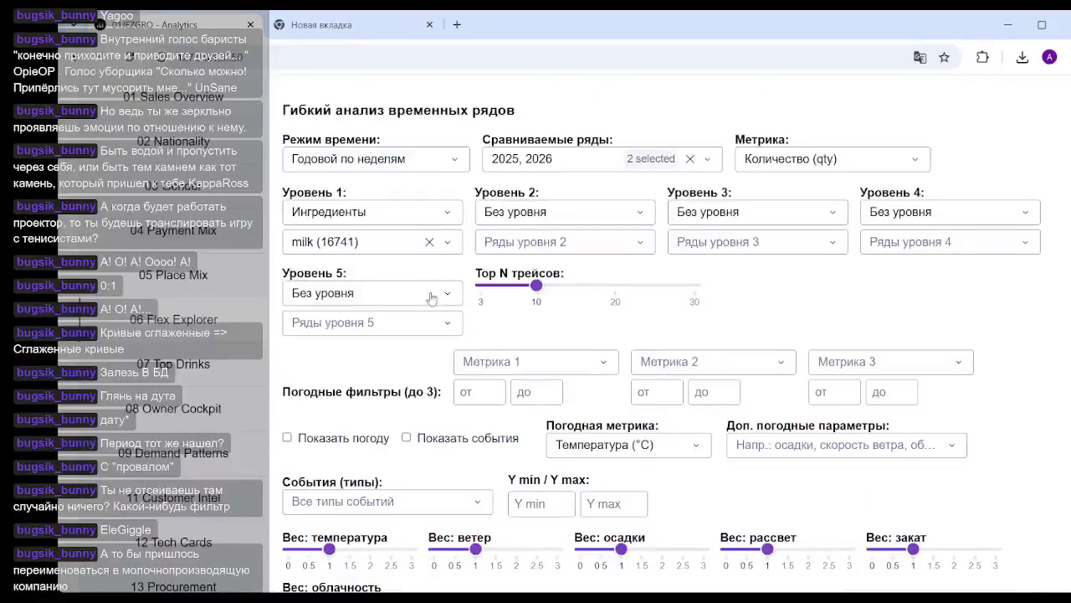
{"action": "left_click", "coordinate": [430, 242]}
{"action": "left_click", "coordinate": [417, 250]}
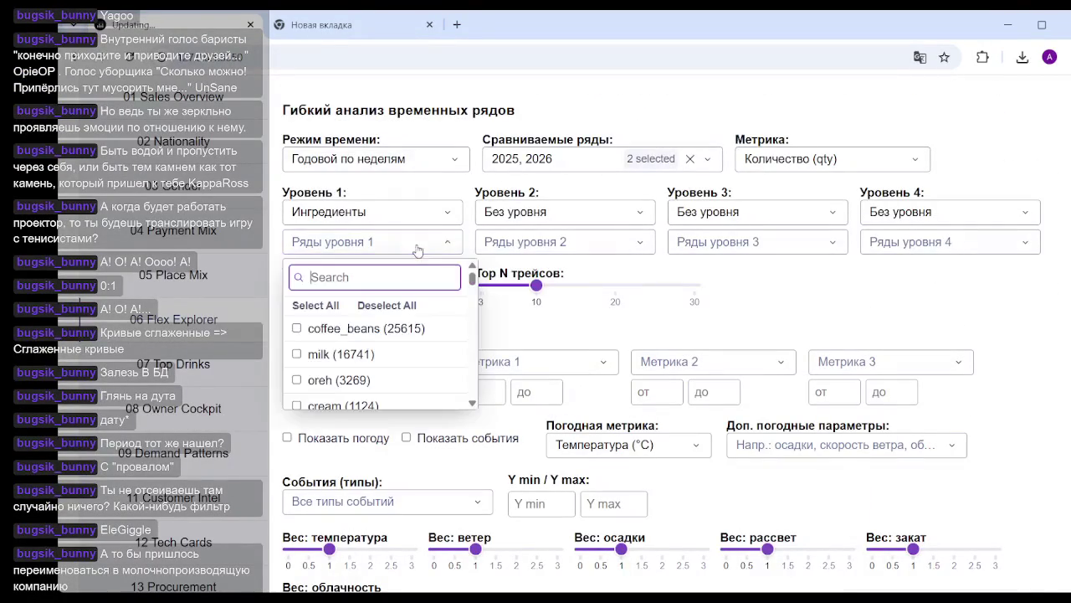
{"action": "left_click", "coordinate": [360, 335]}
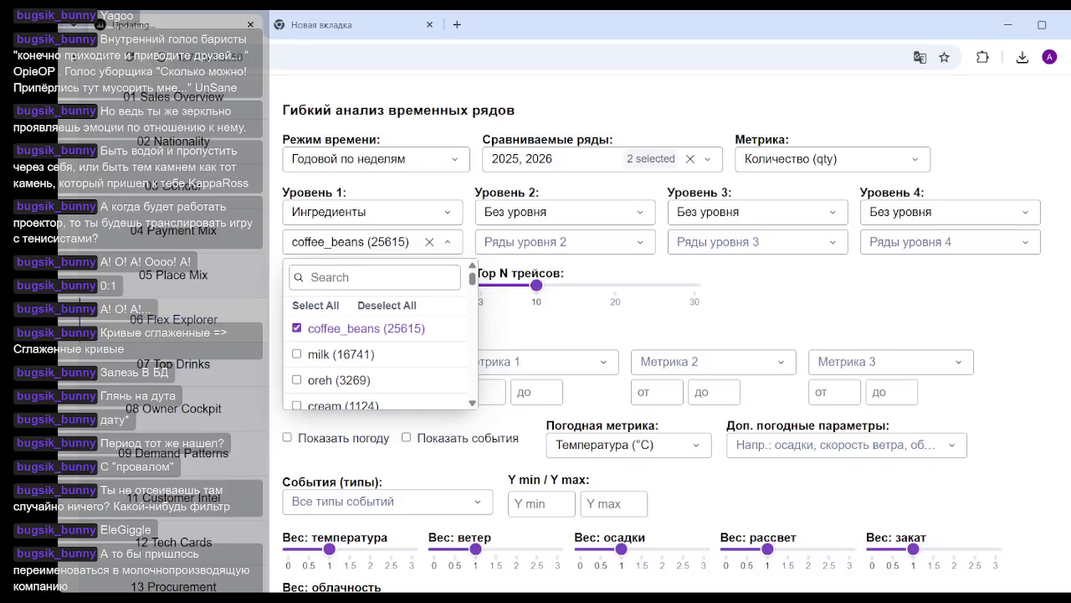